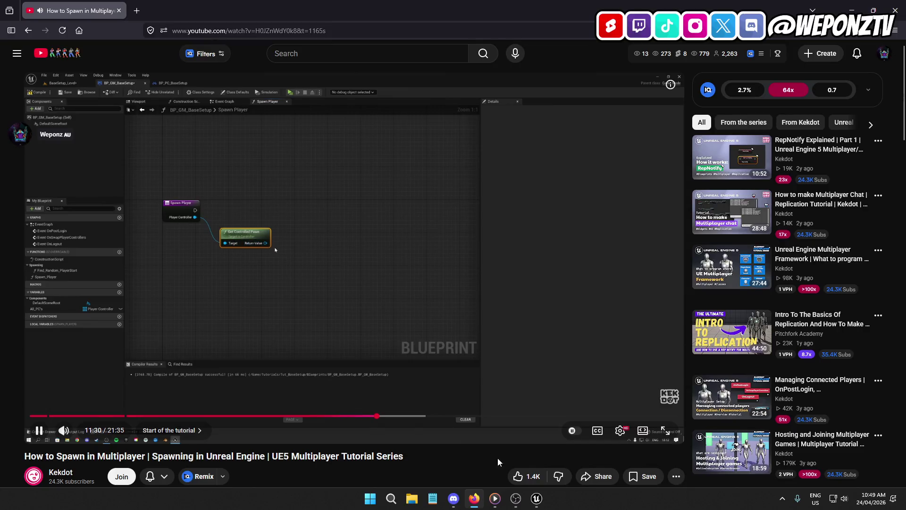
- In Unreal, select the Get Controlled Pawn node and pan to the nodes to its right
{"action": "left_click", "coordinate": [534, 504]}
{"action": "left_click", "coordinate": [377, 215]}
{"action": "mouse_move", "coordinate": [512, 292]}
{"action": "left_mouse_down"}
{"action": "mouse_move", "coordinate": [435, 286]}
{"action": "mouse_move", "coordinate": [375, 293]}
{"action": "left_mouse_up"}
- Play the tutorial until the presenter searches for SpawnActor inside Spawn Player
{"action": "left_click", "coordinate": [474, 499]}
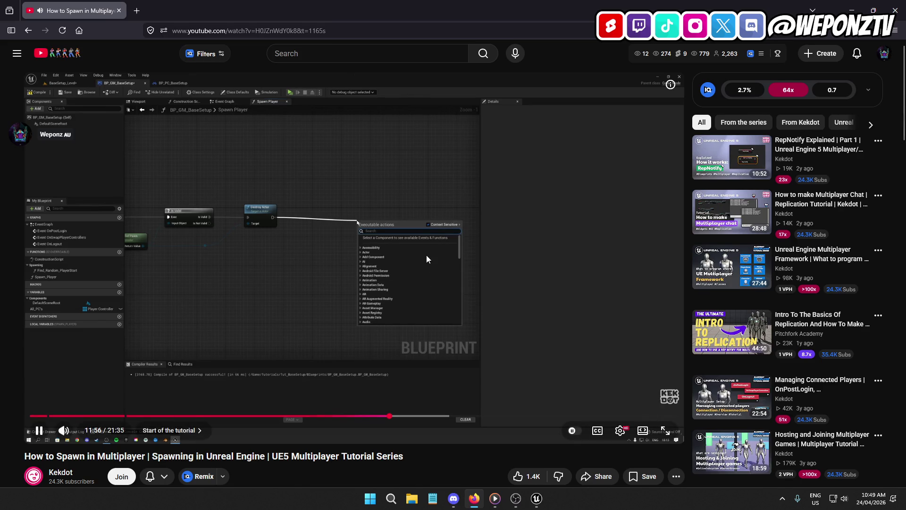
{"action": "left_click", "coordinate": [390, 347]}
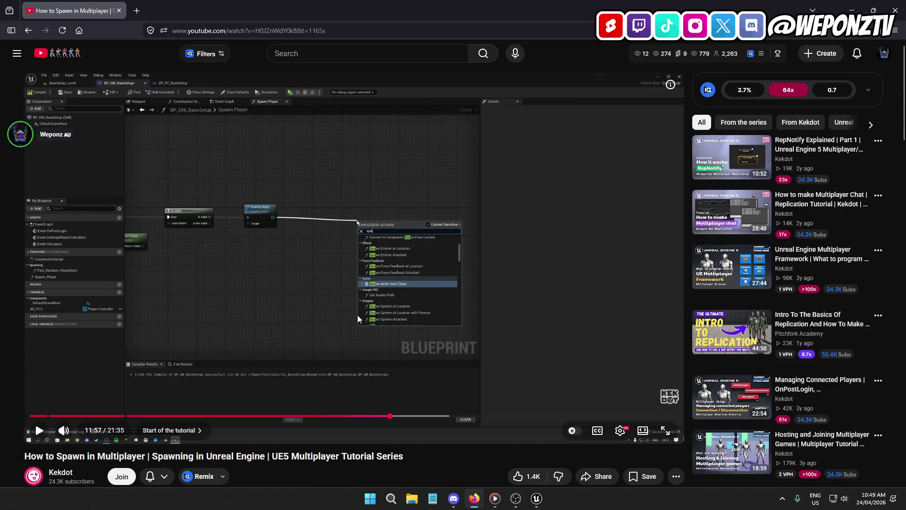
{"action": "left_click", "coordinate": [323, 257]}
{"action": "left_click", "coordinate": [308, 259]}
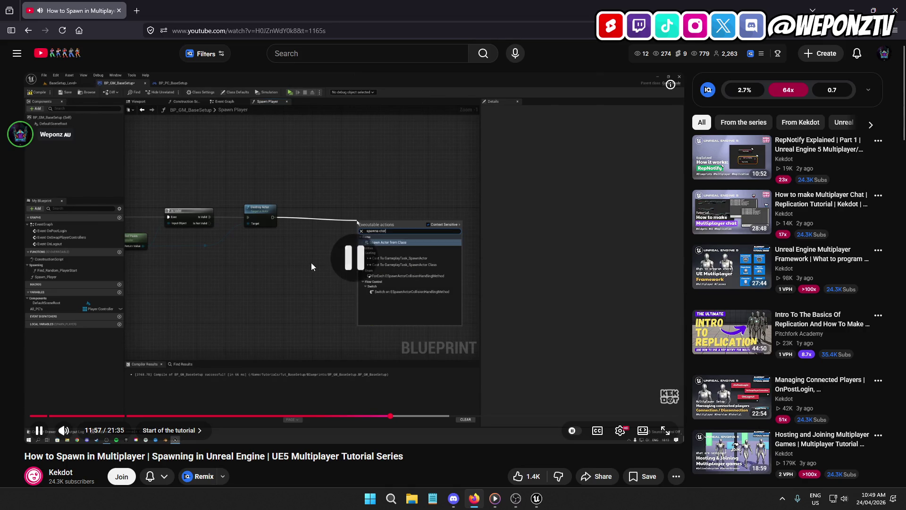
{"action": "left_click", "coordinate": [287, 271]}
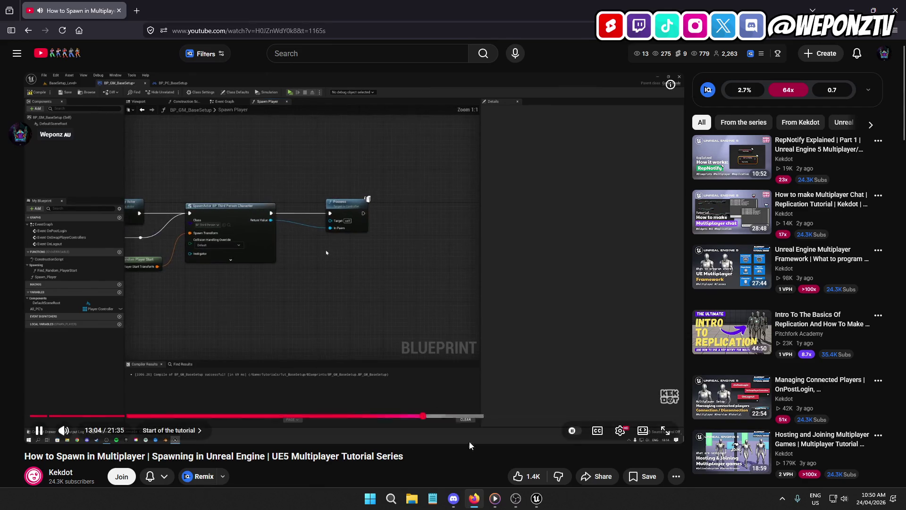
- Let the tutorial reach 13:04, then zoom into BP_GameMode's SpawnPlayer graph in Unreal
{"action": "left_click", "coordinate": [535, 504]}
{"action": "scroll", "coordinate": [193, 314], "scroll_direction": "up", "scroll_amount": 3}
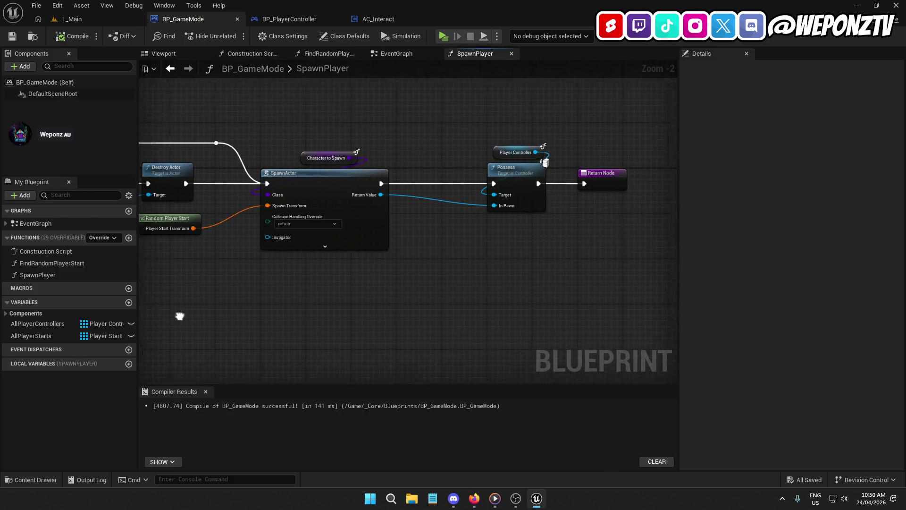
- Compare the SpawnPlayer graph's Possess node with the tutorial, then go back to the video
{"action": "left_click", "coordinate": [462, 189]}
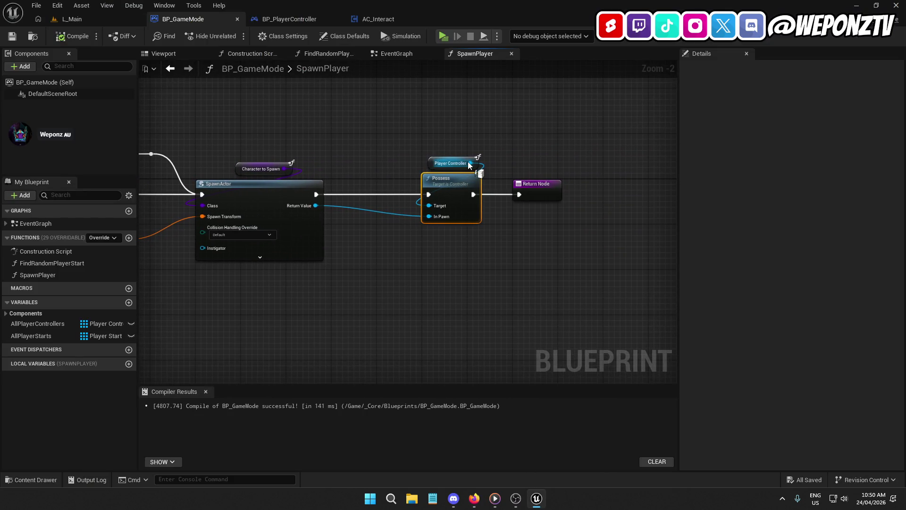
{"action": "left_click", "coordinate": [474, 498]}
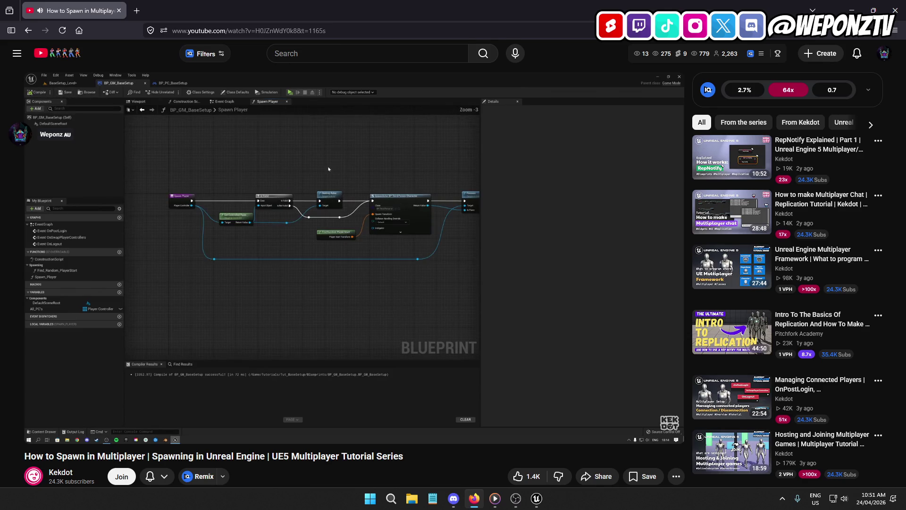
- Watch the tutorial open BP_PC_BaseSetup's event graph, then return to Unreal
{"action": "mouse_move", "coordinate": [367, 303]}
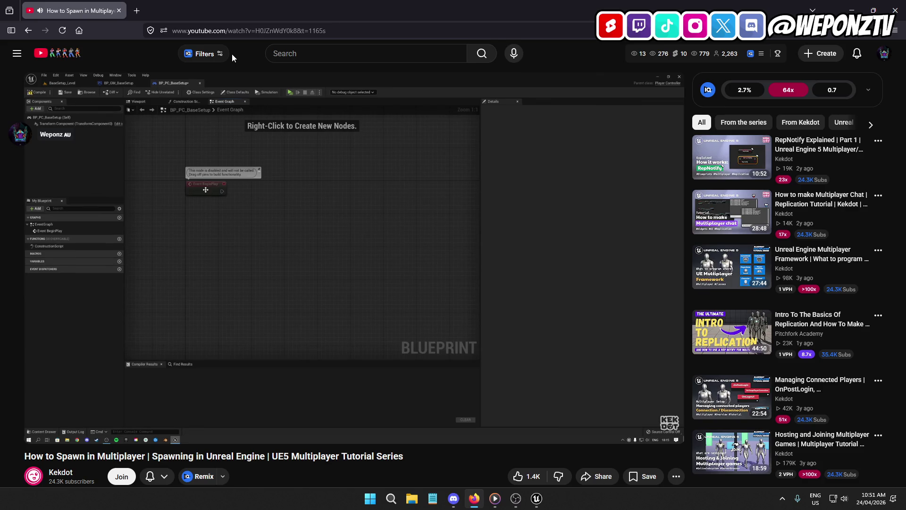
{"action": "mouse_move", "coordinate": [295, 259]}
{"action": "left_click", "coordinate": [537, 498]}
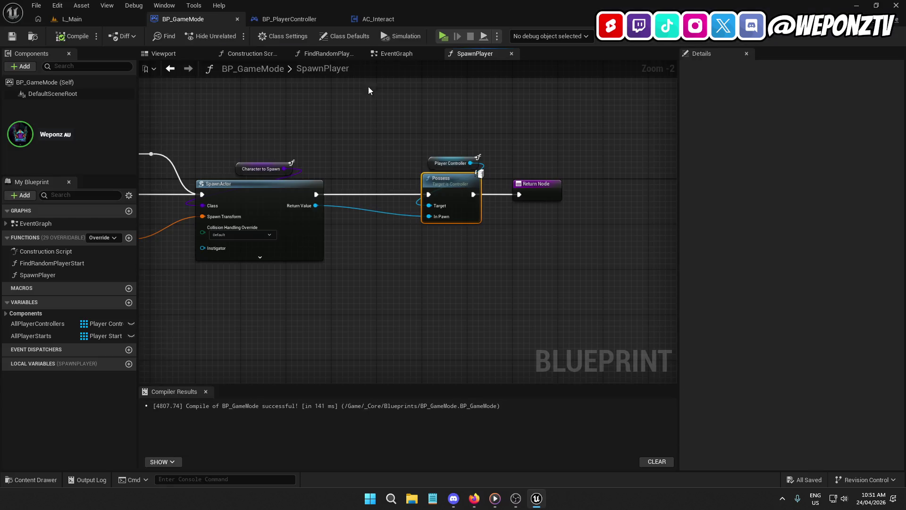
- Inspect BP_PlayerController's Is Local Player Controller check before Set Input Mode Game Only, then return to the video
{"action": "left_click", "coordinate": [304, 19]}
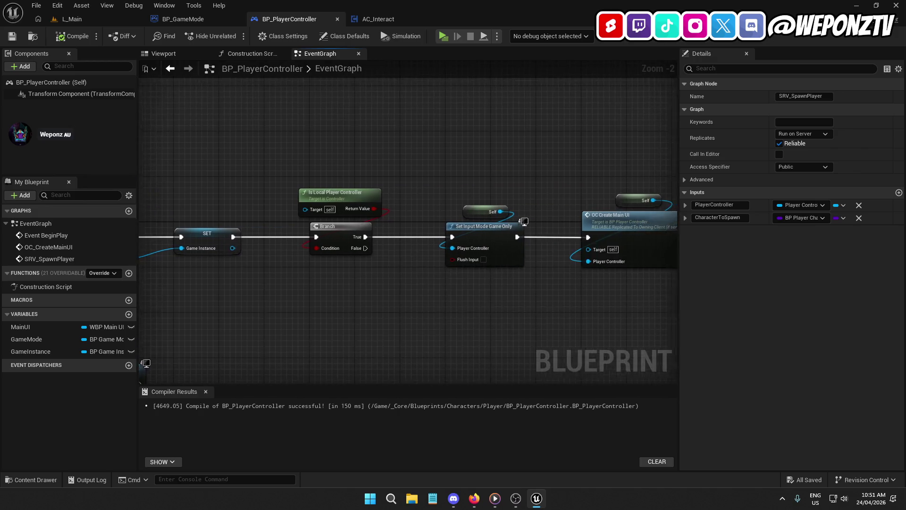
{"action": "mouse_move", "coordinate": [142, 162]}
{"action": "left_mouse_down"}
{"action": "mouse_move", "coordinate": [236, 124]}
{"action": "mouse_move", "coordinate": [300, 124]}
{"action": "left_mouse_up"}
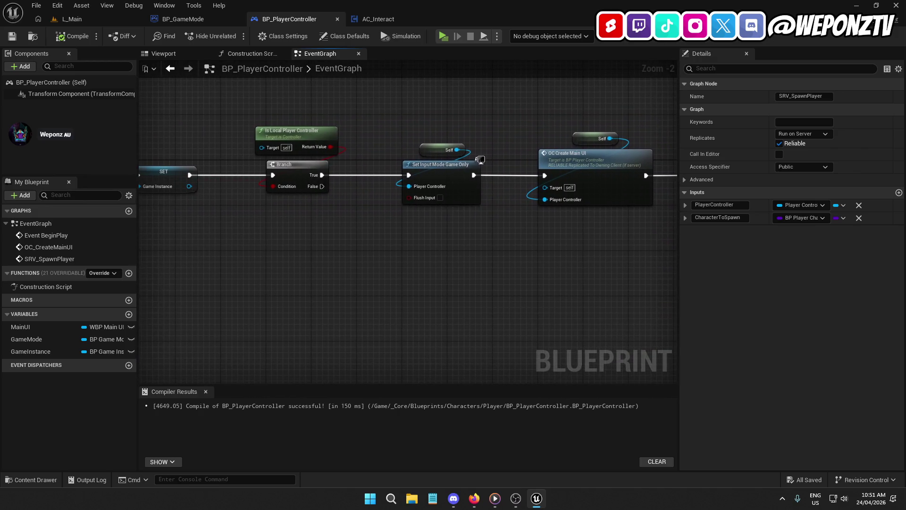
{"action": "left_click", "coordinate": [298, 135]}
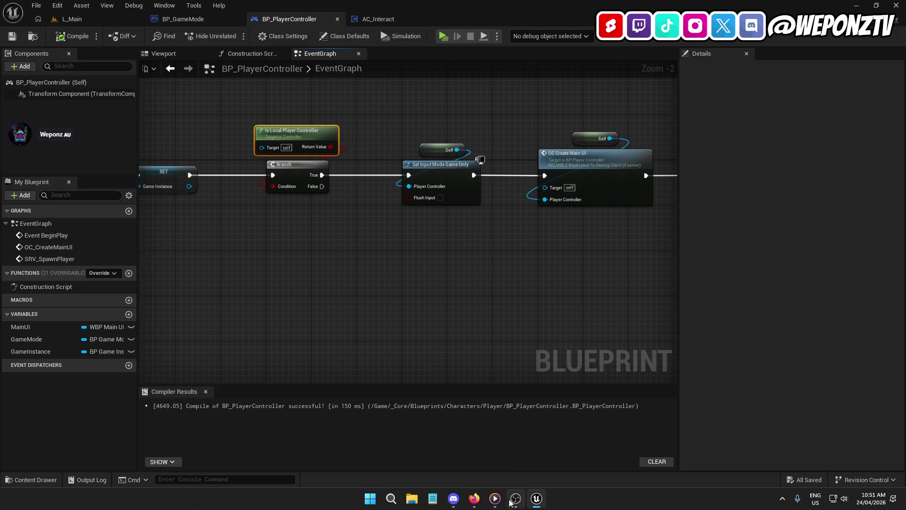
{"action": "left_click", "coordinate": [476, 499]}
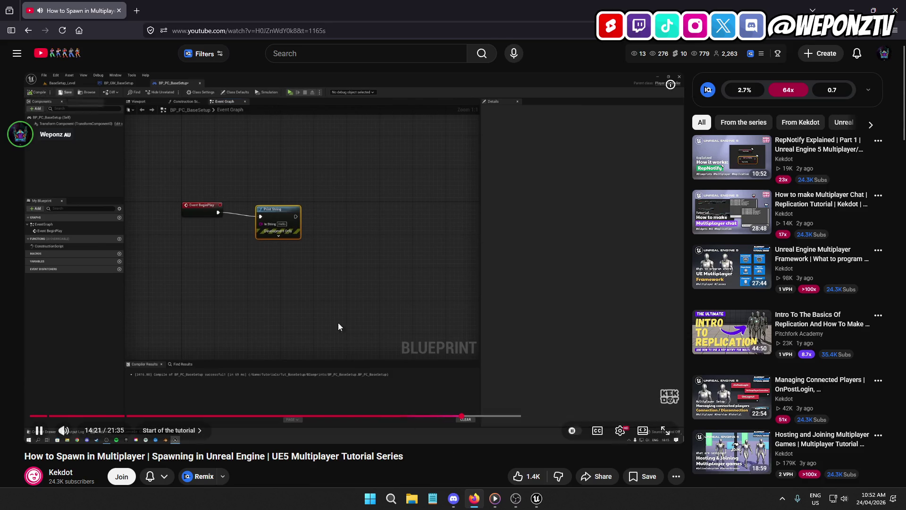
- Skip the tutorial to 16:18, where the local-controller branch appears, then return to Unreal
{"action": "left_click", "coordinate": [329, 309]}
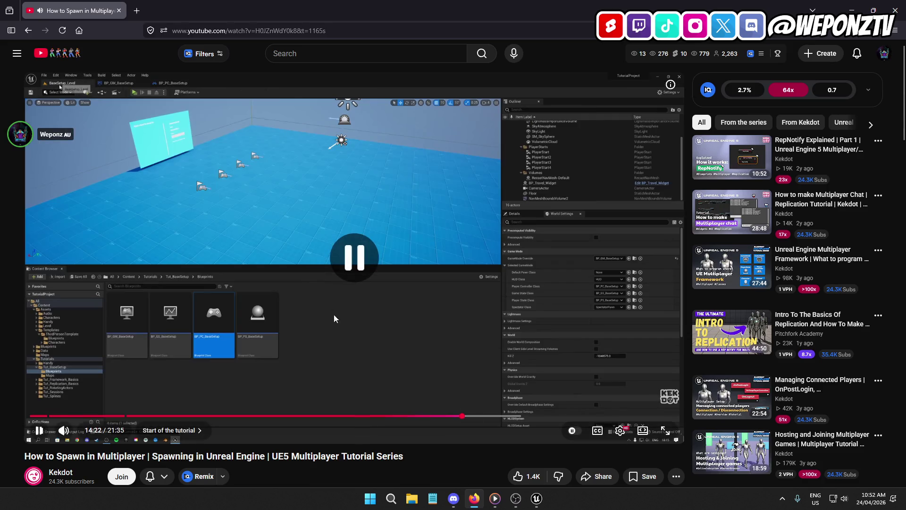
{"action": "left_click", "coordinate": [389, 311]}
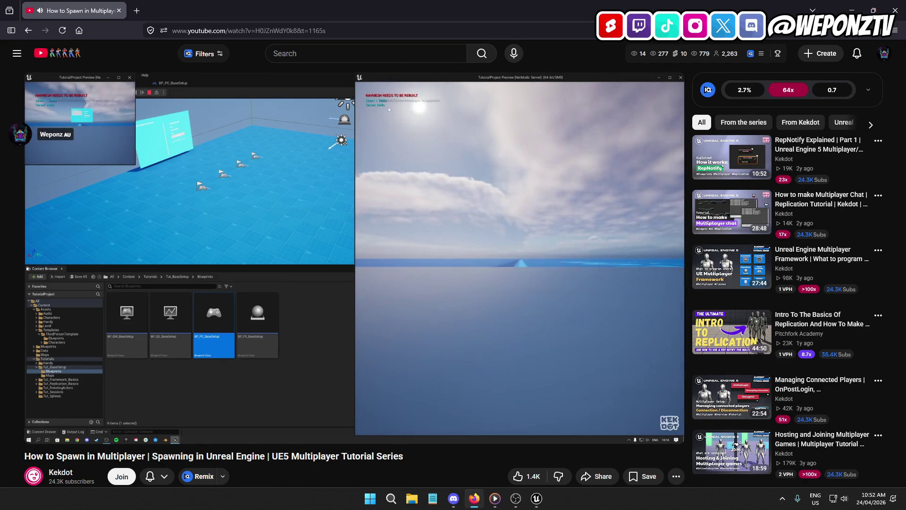
{"action": "mouse_move", "coordinate": [370, 313]}
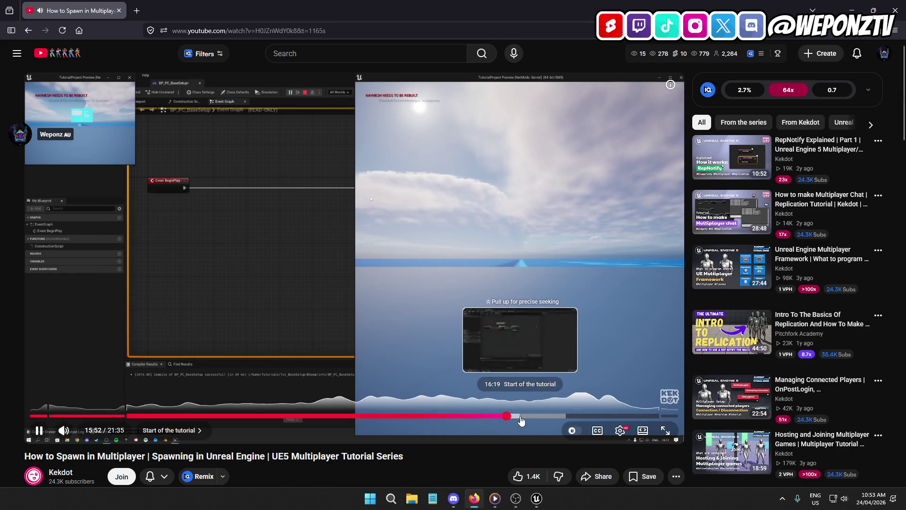
{"action": "left_click", "coordinate": [521, 419]}
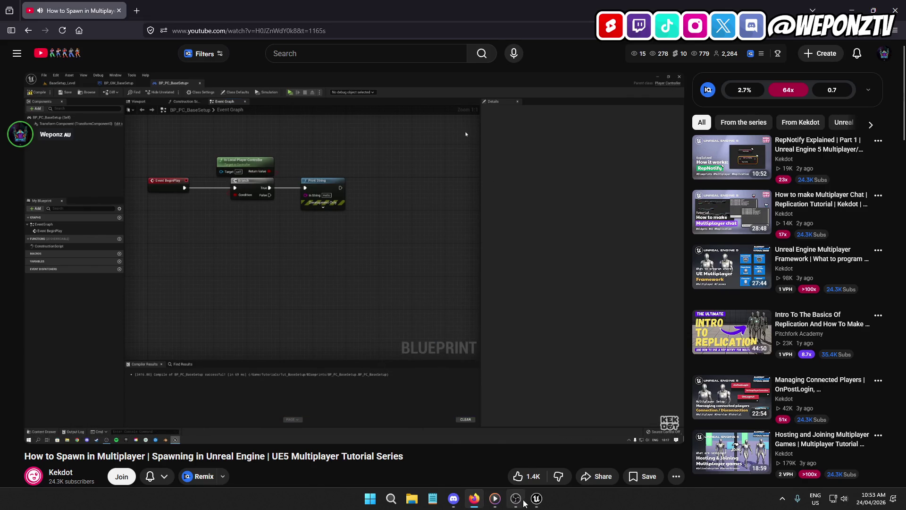
{"action": "left_click", "coordinate": [537, 498]}
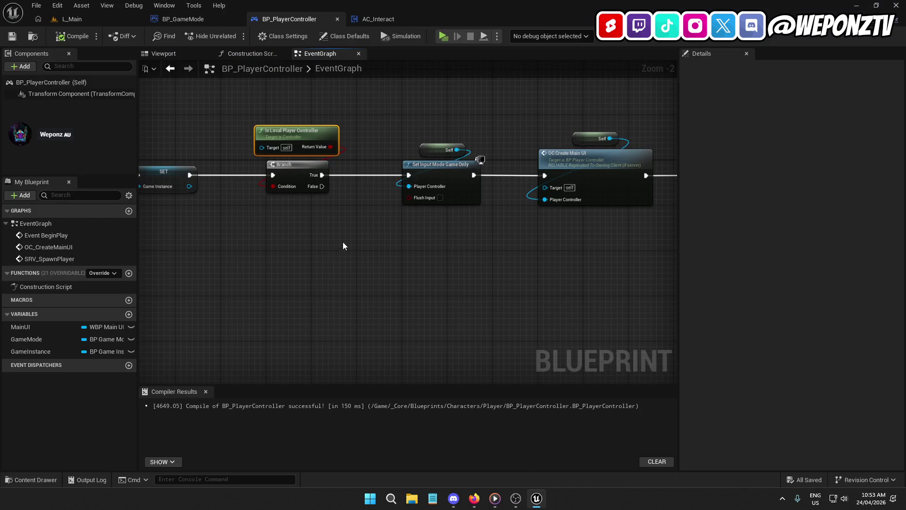
- Check the tutorial, then select the Cast To BP_GameMode node in BP_PlayerController's EventGraph
{"action": "left_click", "coordinate": [476, 504]}
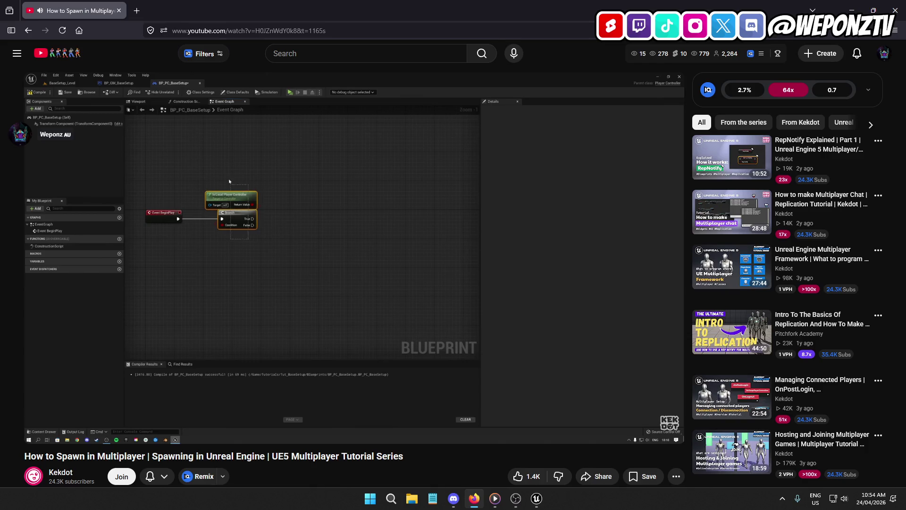
{"action": "left_click", "coordinate": [531, 500]}
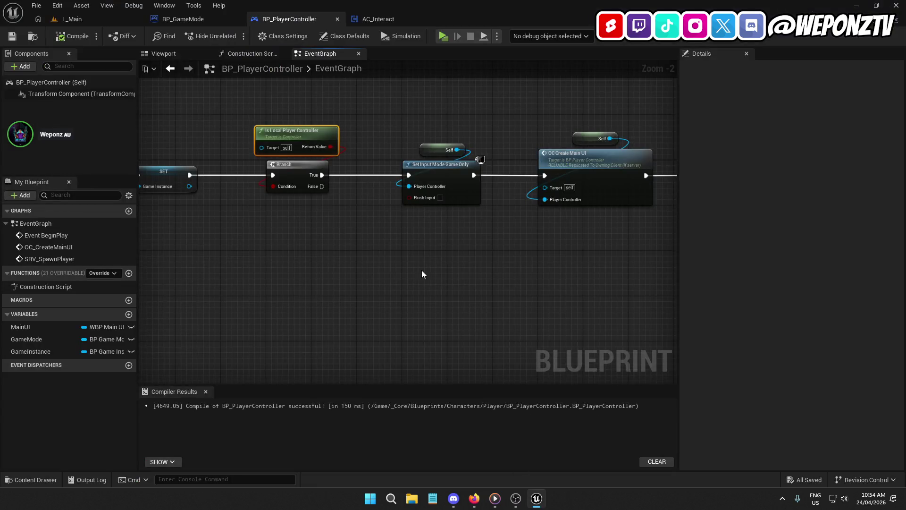
{"action": "left_click", "coordinate": [318, 157]}
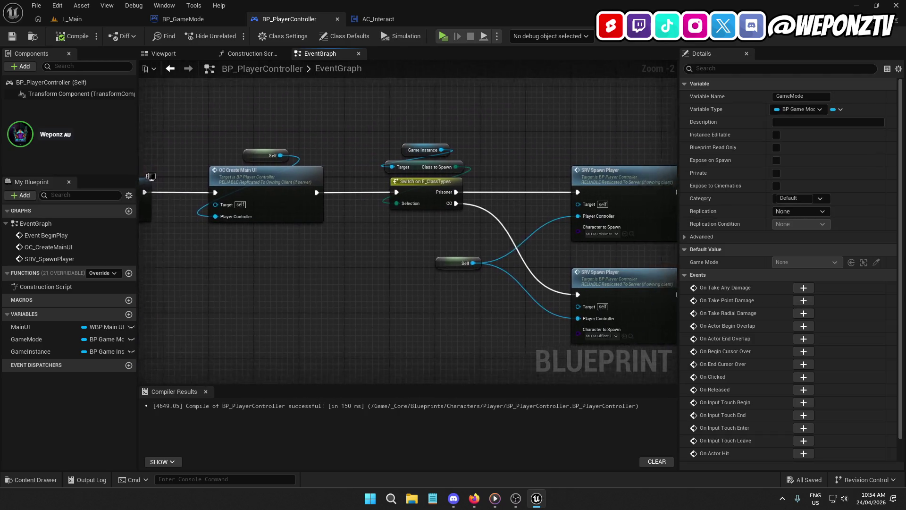
- Jump to the SRV_SpawnPlayer event and inspect its Player Controller and Character to Spawn inputs
{"action": "left_click_drag", "start_coordinate": [284, 245], "coordinate": [143, 245]}
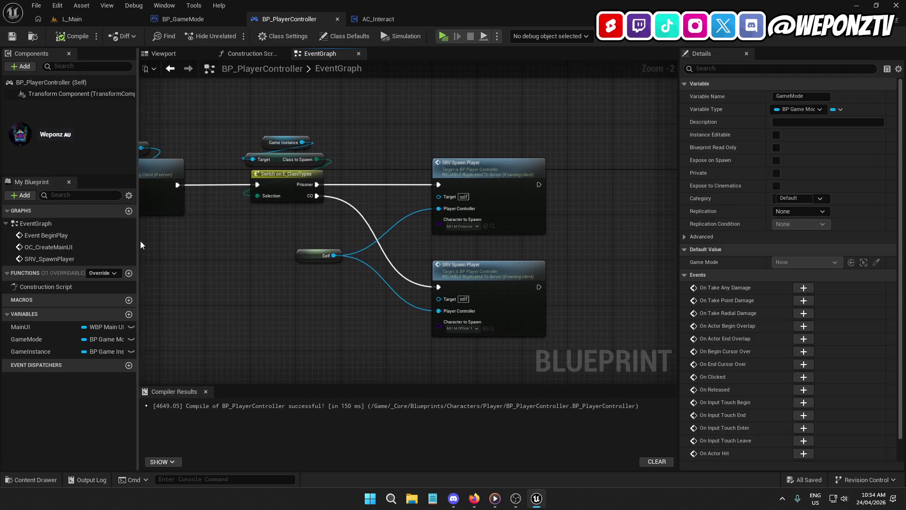
{"action": "double_click", "coordinate": [493, 183]}
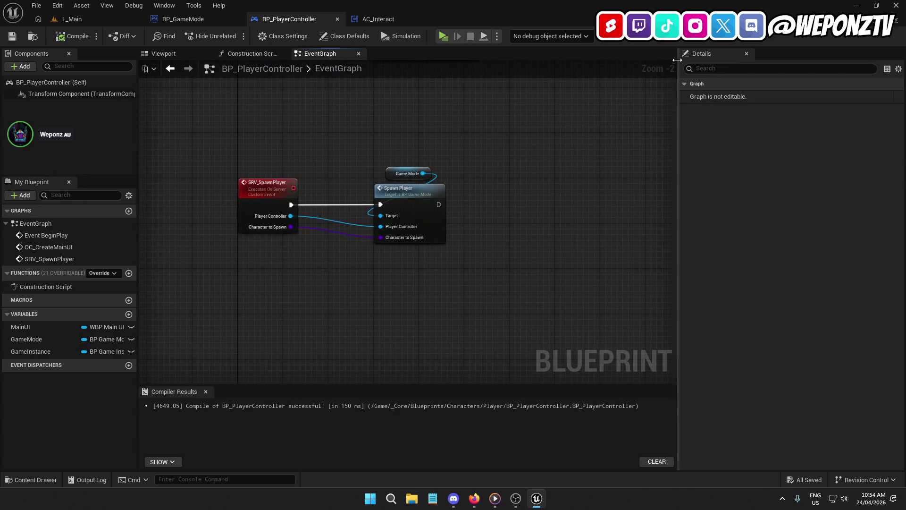
{"action": "left_click", "coordinate": [266, 201]}
{"action": "left_click", "coordinate": [515, 498]}
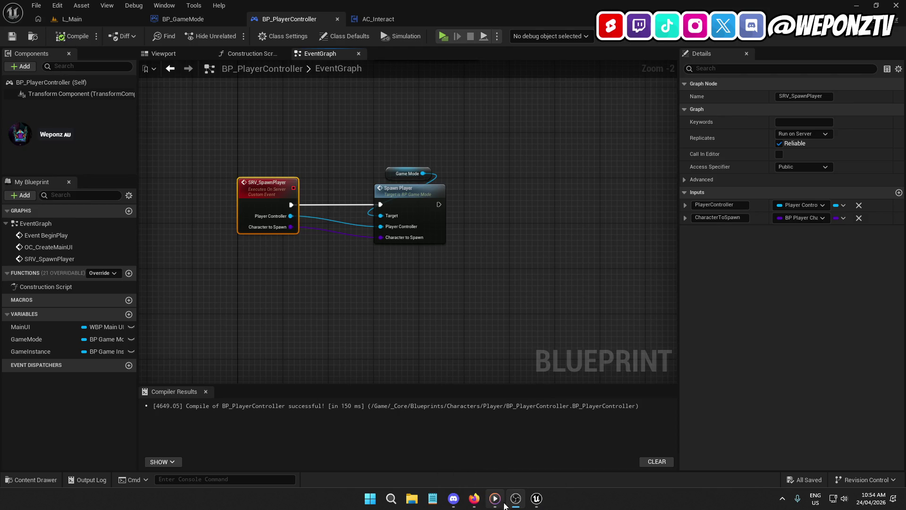
- Compare the event and Spawn Player nodes against the paused tutorial, then resume the video
{"action": "left_click", "coordinate": [475, 498]}
{"action": "left_click", "coordinate": [303, 263]}
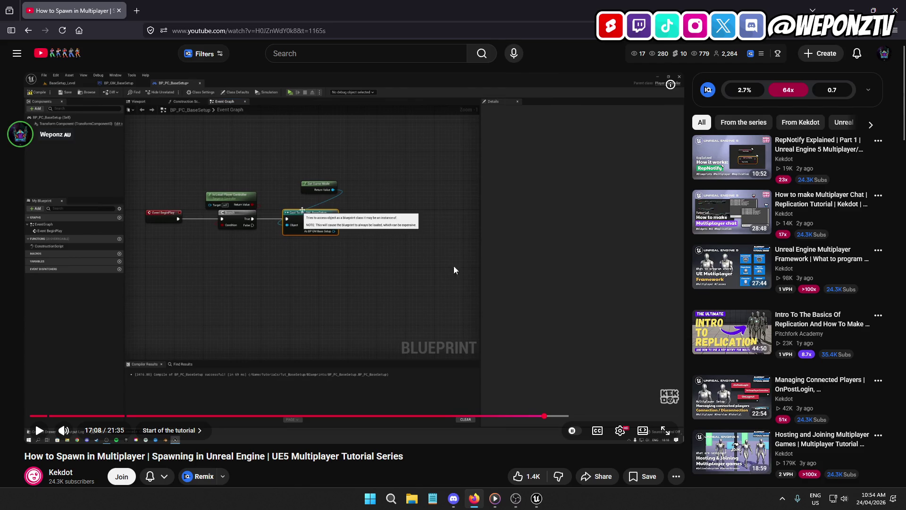
{"action": "key", "text": "alt+Tab"}
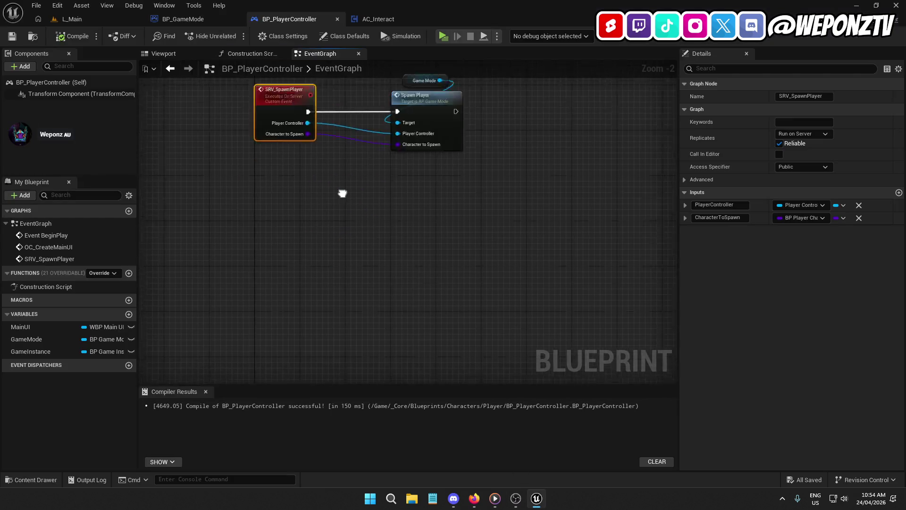
{"action": "left_click_drag", "start_coordinate": [336, 210], "coordinate": [364, 264]}
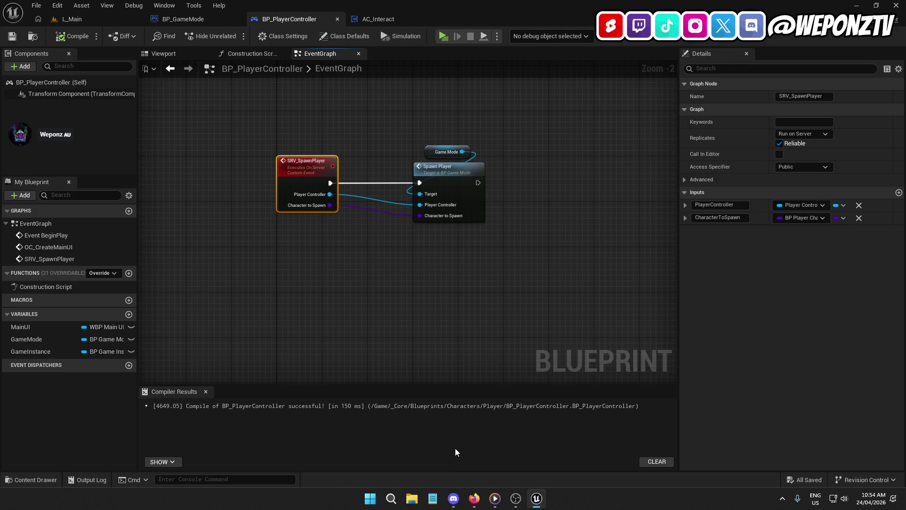
{"action": "left_click", "coordinate": [474, 498]}
{"action": "left_click", "coordinate": [395, 282]}
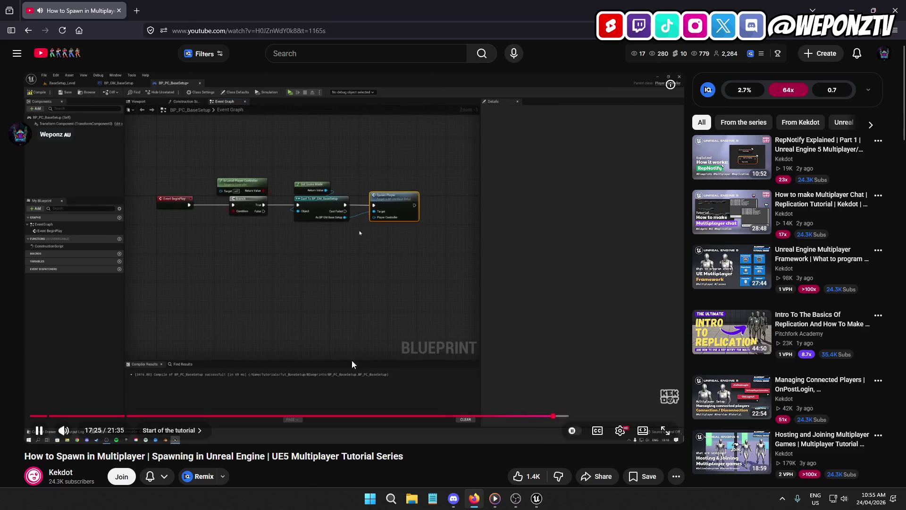
- Return to Unreal and pan to Switch on E_ClassTypes and its two SRV Spawn Player calls
{"action": "left_click", "coordinate": [538, 501]}
{"action": "mouse_move", "coordinate": [498, 272]}
{"action": "left_mouse_down"}
{"action": "mouse_move", "coordinate": [349, 348]}
{"action": "mouse_move", "coordinate": [297, 212]}
{"action": "mouse_move", "coordinate": [186, 202]}
{"action": "left_mouse_up"}
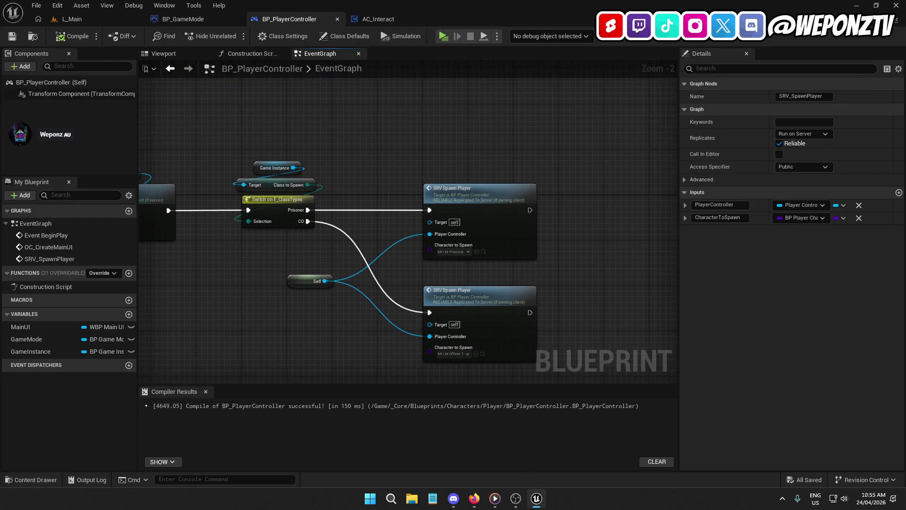
- Inspect the Prisoner SRV Spawn Player call, then return to the tutorial at 19:26
{"action": "left_click", "coordinate": [468, 207]}
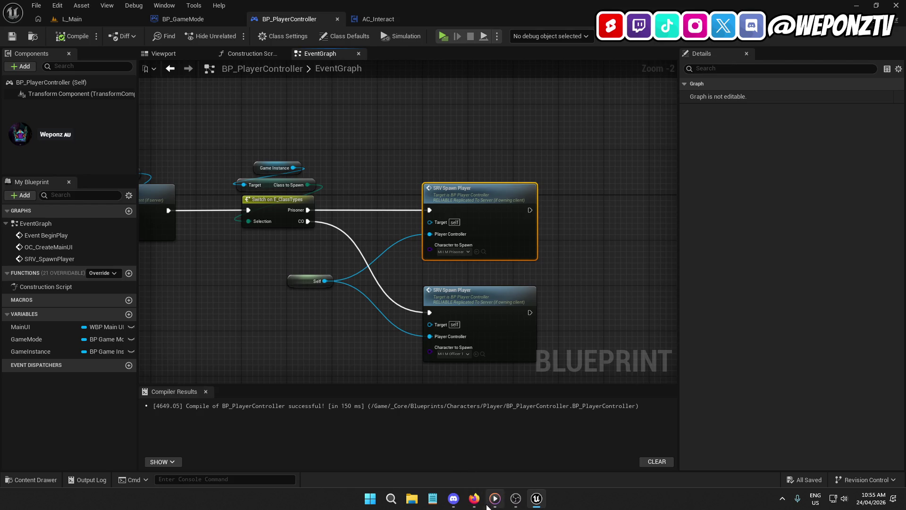
{"action": "left_click", "coordinate": [473, 499]}
{"action": "mouse_move", "coordinate": [388, 278]}
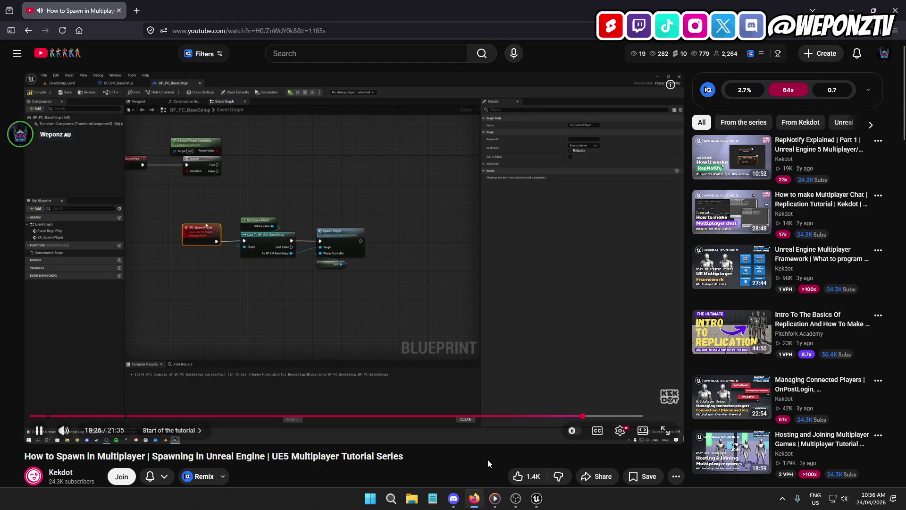
- Leave the YouTube tutorial and return to Unreal, showing BP_PlayerController's compiled EventGraph
{"action": "left_click", "coordinate": [537, 505]}
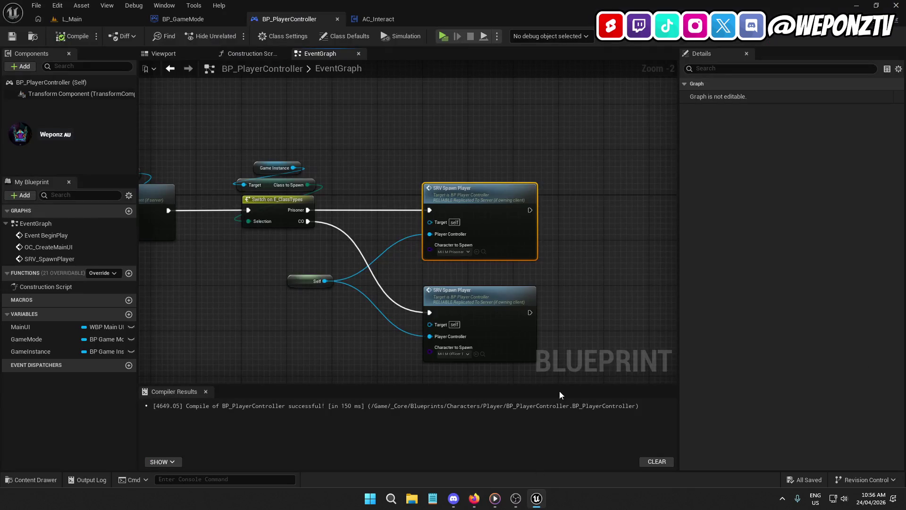
{"action": "scroll", "coordinate": [298, 302], "scroll_direction": "down", "scroll_amount": 2}
{"action": "mouse_move", "coordinate": [298, 302]}
{"action": "left_mouse_down"}
{"action": "mouse_move", "coordinate": [539, 271]}
{"action": "mouse_move", "coordinate": [674, 267]}
{"action": "left_mouse_up"}
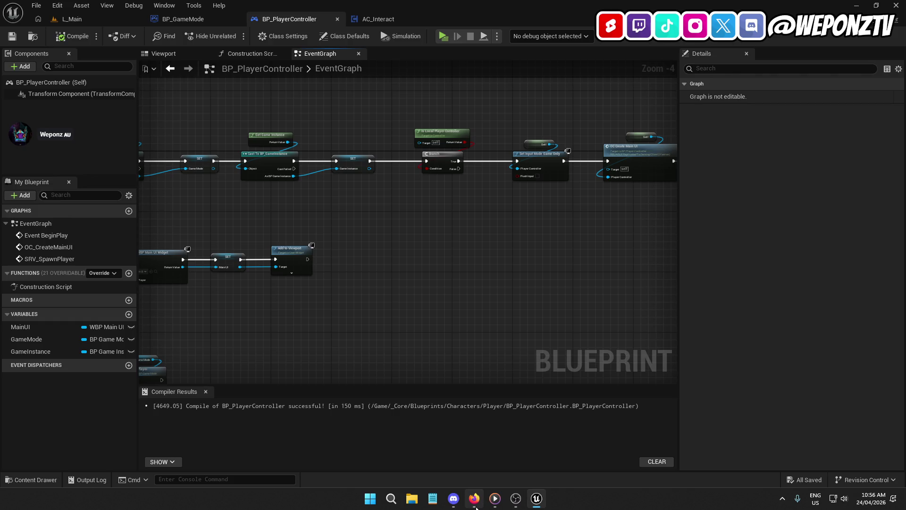
{"action": "left_click", "coordinate": [474, 498]}
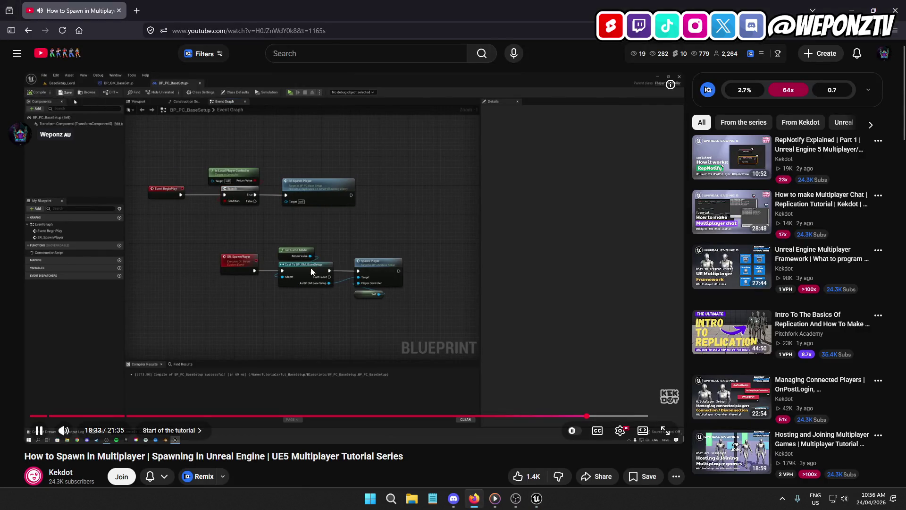
{"action": "left_click", "coordinate": [536, 498]}
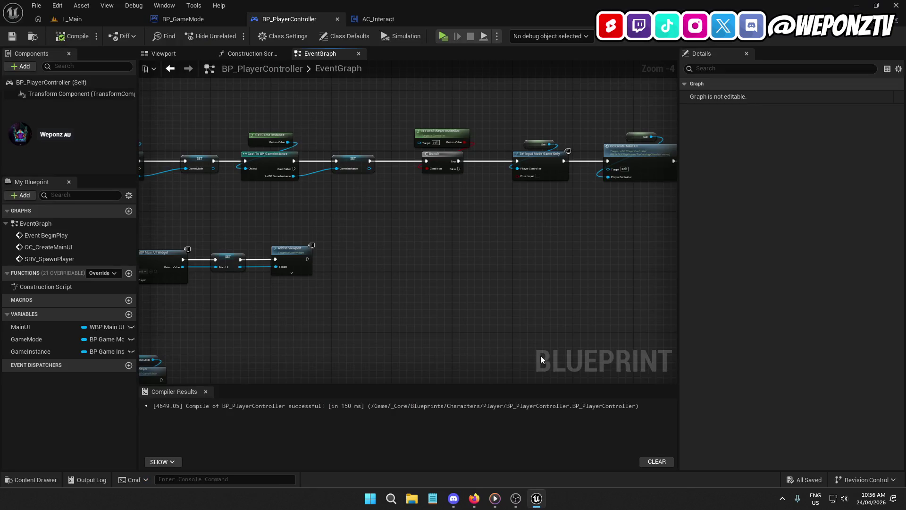
{"action": "mouse_move", "coordinate": [456, 276]}
{"action": "left_mouse_down"}
{"action": "mouse_move", "coordinate": [344, 299]}
{"action": "mouse_move", "coordinate": [225, 290]}
{"action": "mouse_move", "coordinate": [468, 257]}
{"action": "mouse_move", "coordinate": [760, 245]}
{"action": "left_mouse_up"}
{"action": "left_click_drag", "start_coordinate": [453, 236], "coordinate": [453, 123]}
{"action": "mouse_move", "coordinate": [331, 198]}
{"action": "left_mouse_down"}
{"action": "mouse_move", "coordinate": [172, 273]}
{"action": "mouse_move", "coordinate": [181, 274]}
{"action": "left_mouse_up"}
{"action": "left_click", "coordinate": [474, 498]}
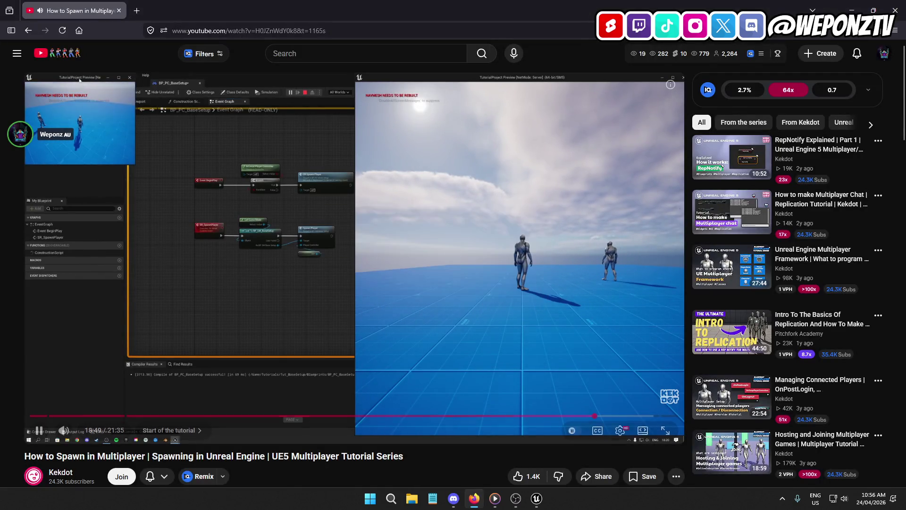
- Play-test the L_Main level to check the prisoner spawns in a cell, then stop the preview
{"action": "key", "text": "alt+Tab"}
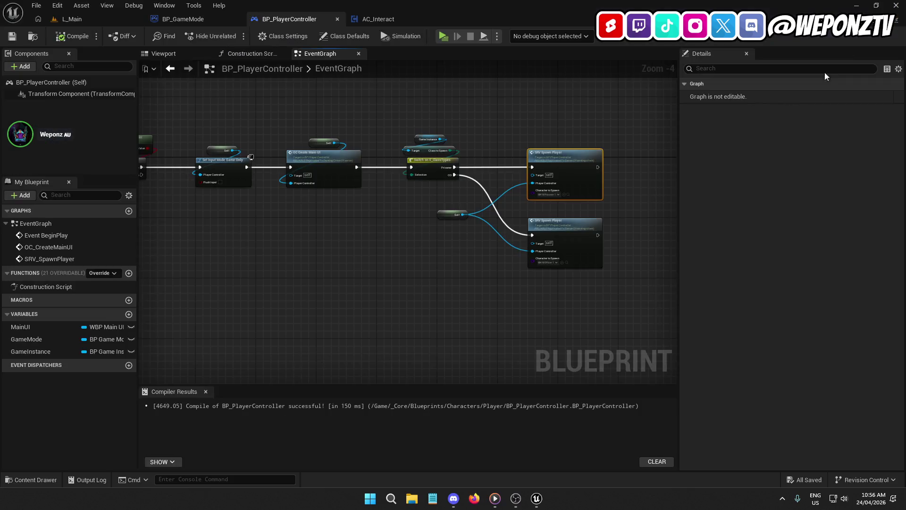
{"action": "left_click", "coordinate": [88, 15]}
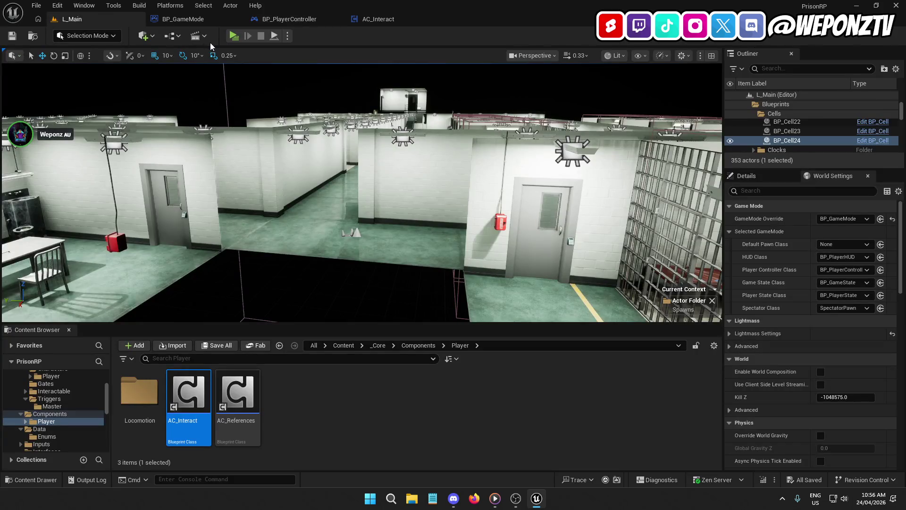
{"action": "left_click", "coordinate": [234, 36]}
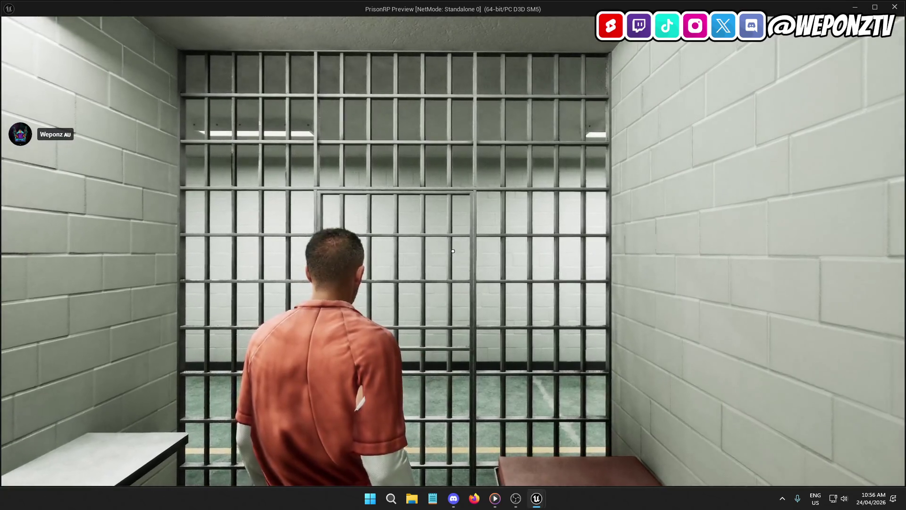
{"action": "key", "text": "Escape"}
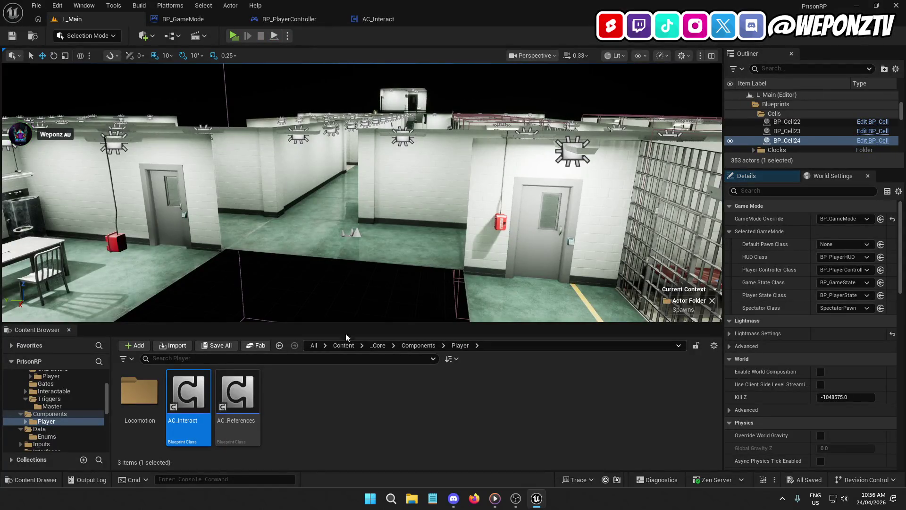
{"action": "left_click", "coordinate": [231, 21]}
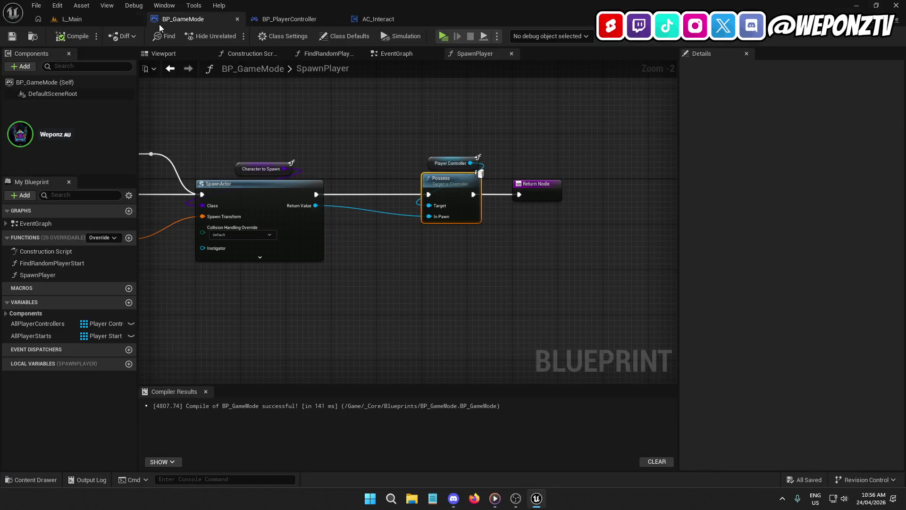
{"action": "left_click", "coordinate": [100, 20]}
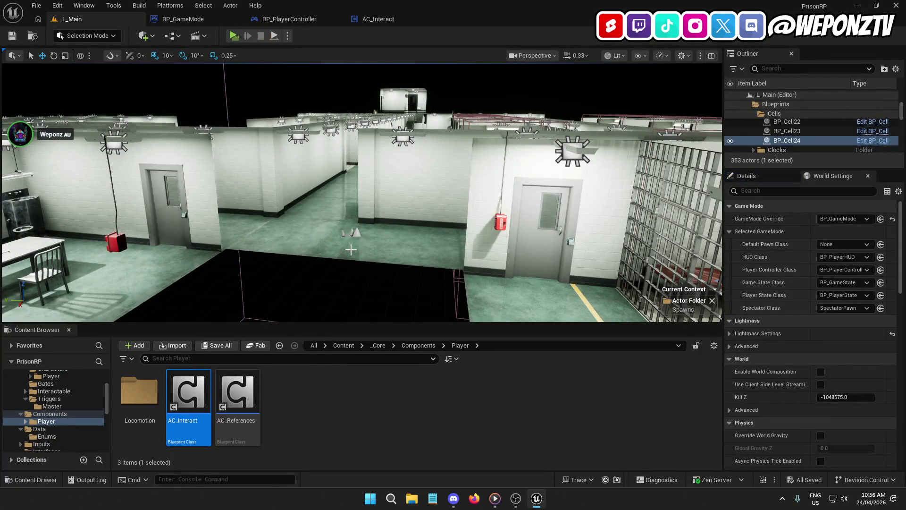
{"action": "left_click", "coordinate": [240, 425]}
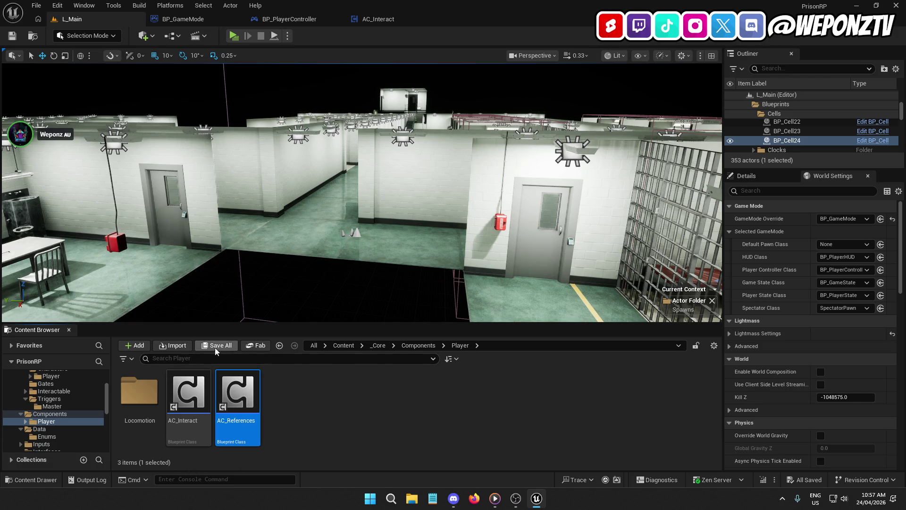
{"action": "double_click", "coordinate": [240, 416]}
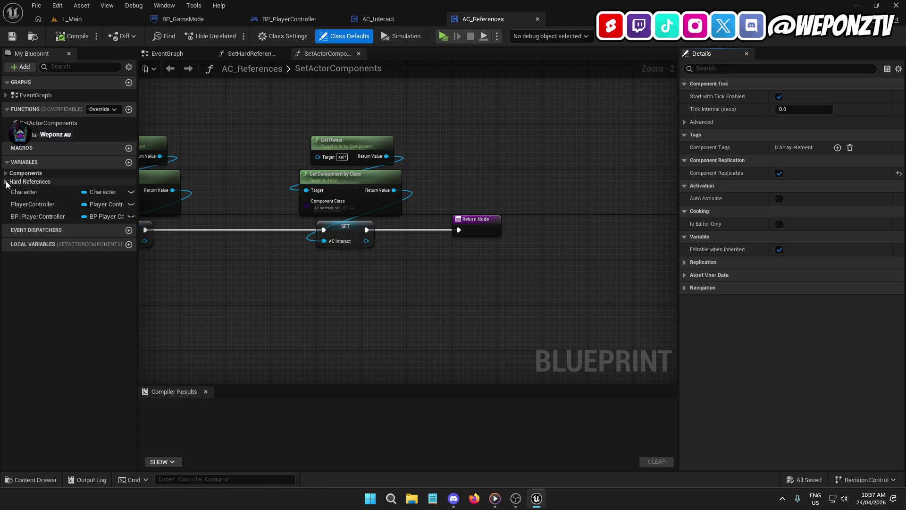
- Expand the Hard References variable group in AC_References and look over the component-setting chains
{"action": "left_click", "coordinate": [28, 182]}
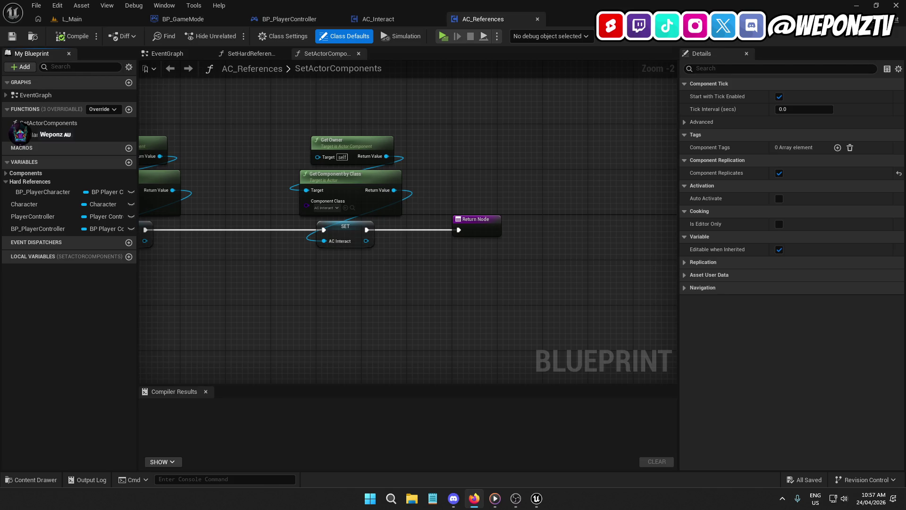
{"action": "left_click", "coordinate": [204, 266]}
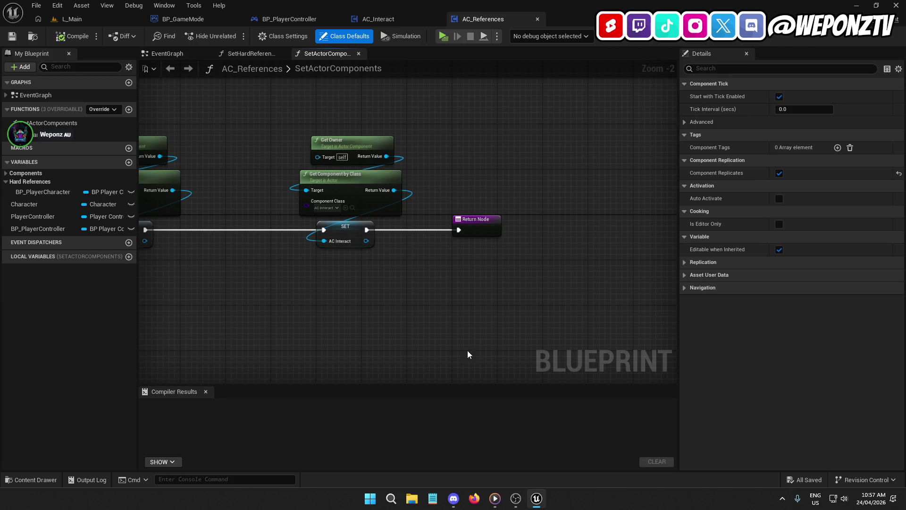
{"action": "mouse_move", "coordinate": [382, 264]}
{"action": "left_mouse_down"}
{"action": "mouse_move", "coordinate": [670, 225]}
{"action": "mouse_move", "coordinate": [683, 176]}
{"action": "mouse_move", "coordinate": [435, 216]}
{"action": "mouse_move", "coordinate": [338, 217]}
{"action": "mouse_move", "coordinate": [302, 251]}
{"action": "left_mouse_up"}
{"action": "right_click", "coordinate": [682, 176]}
{"action": "right_click", "coordinate": [302, 251]}
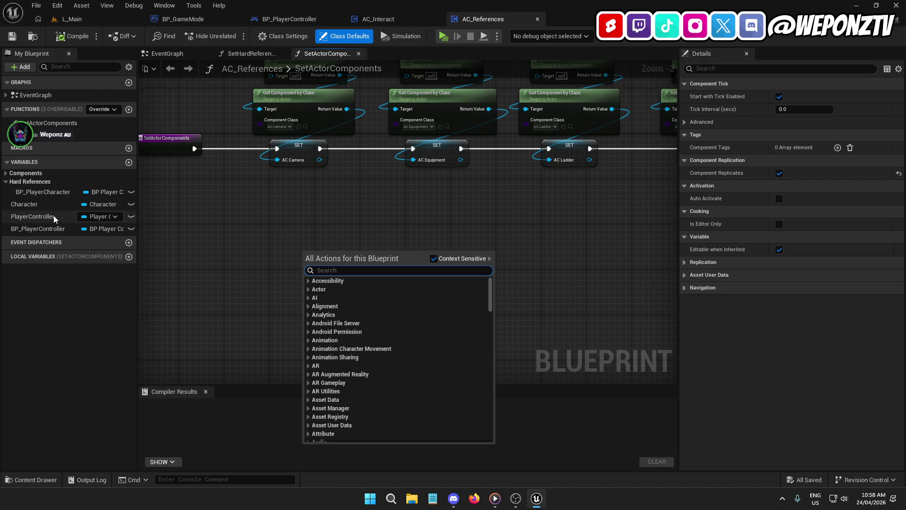
- Move BP_PlayerController up and set its Category to Hard References
{"action": "mouse_move", "coordinate": [41, 228]}
{"action": "left_mouse_down"}
{"action": "mouse_move", "coordinate": [43, 197]}
{"action": "mouse_move", "coordinate": [33, 241]}
{"action": "left_mouse_up"}
{"action": "left_click", "coordinate": [824, 198]}
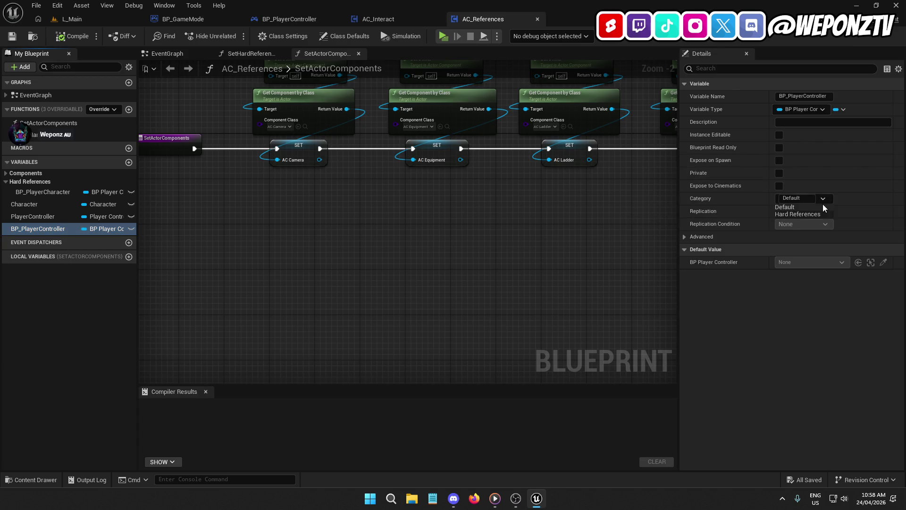
{"action": "left_click", "coordinate": [799, 212]}
{"action": "right_click", "coordinate": [261, 256]}
{"action": "left_click", "coordinate": [255, 245]}
{"action": "left_click_drag", "start_coordinate": [252, 248], "coordinate": [324, 215]}
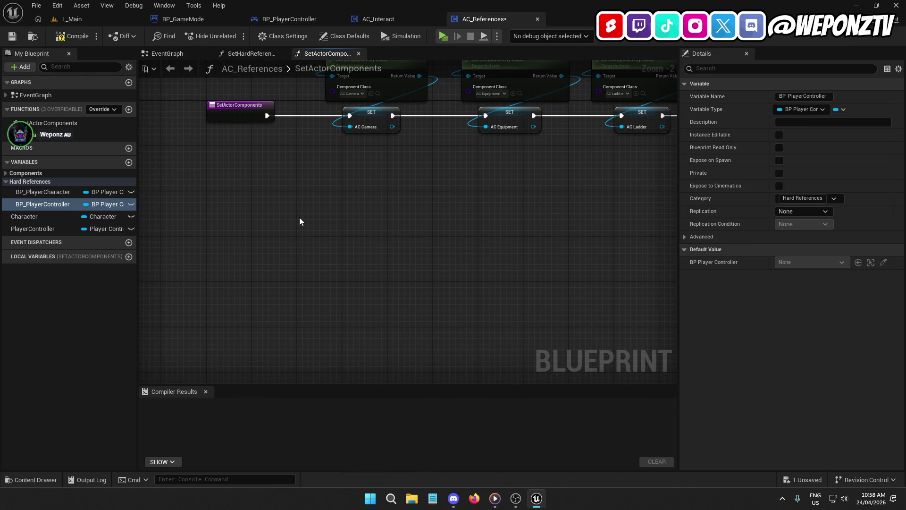
- Search the graph actions for a custom event, closing the searches without adding anything
{"action": "right_click", "coordinate": [259, 198]}
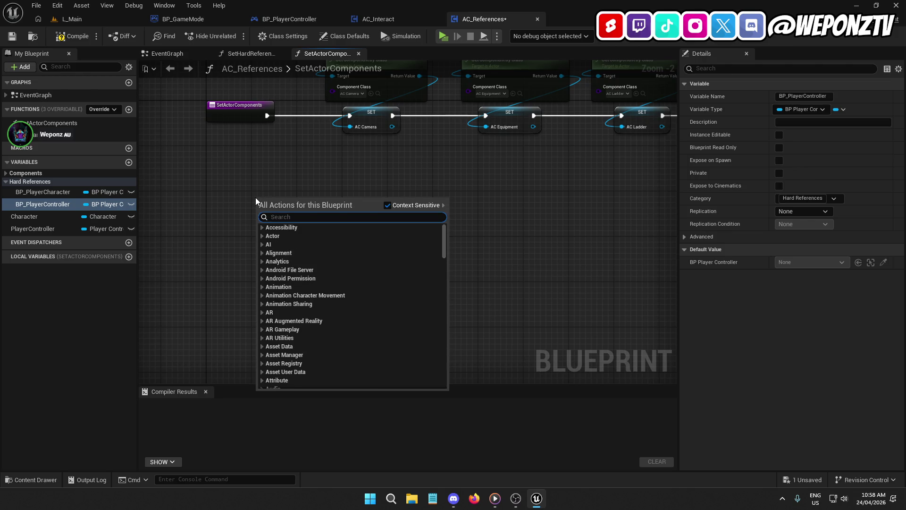
{"action": "type", "text": "cus"}
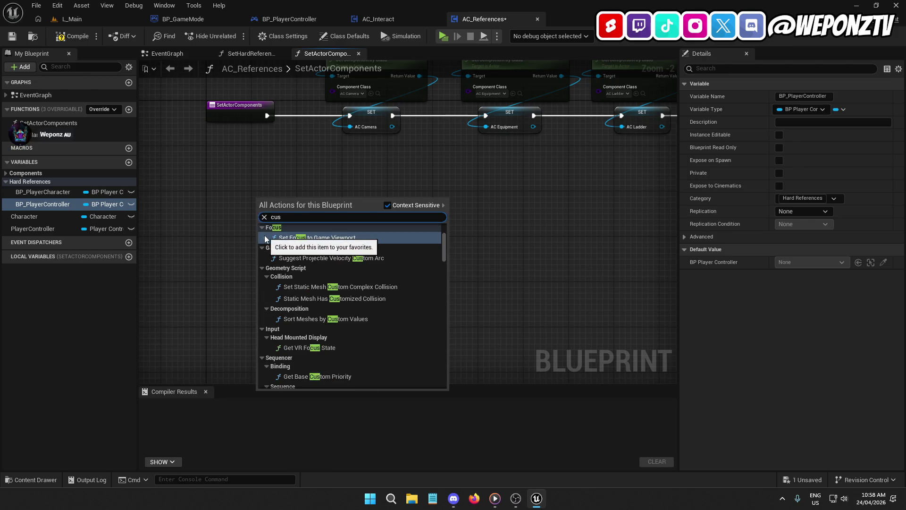
{"action": "type", "text": "t"}
{"action": "scroll", "coordinate": [356, 278], "scroll_direction": "up", "scroll_amount": 2}
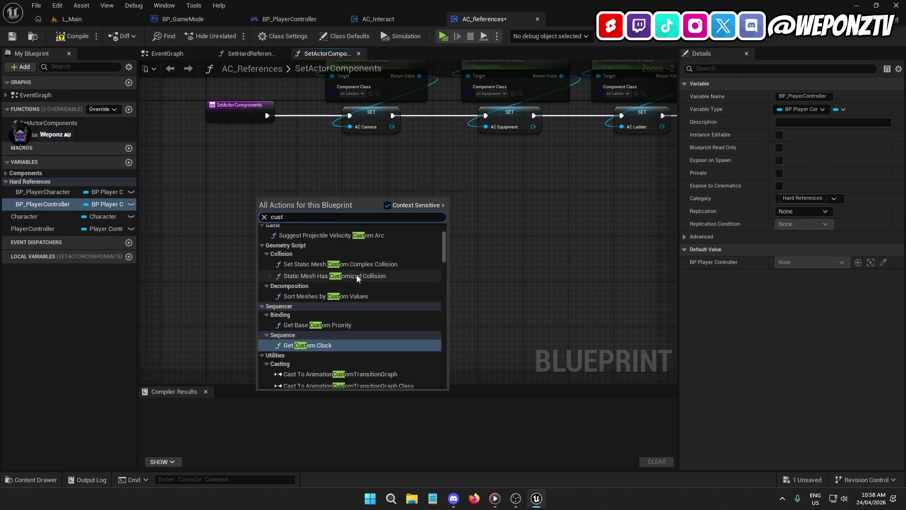
{"action": "scroll", "coordinate": [358, 279], "scroll_direction": "up", "scroll_amount": 2}
{"action": "scroll", "coordinate": [358, 279], "scroll_direction": "down", "scroll_amount": 4}
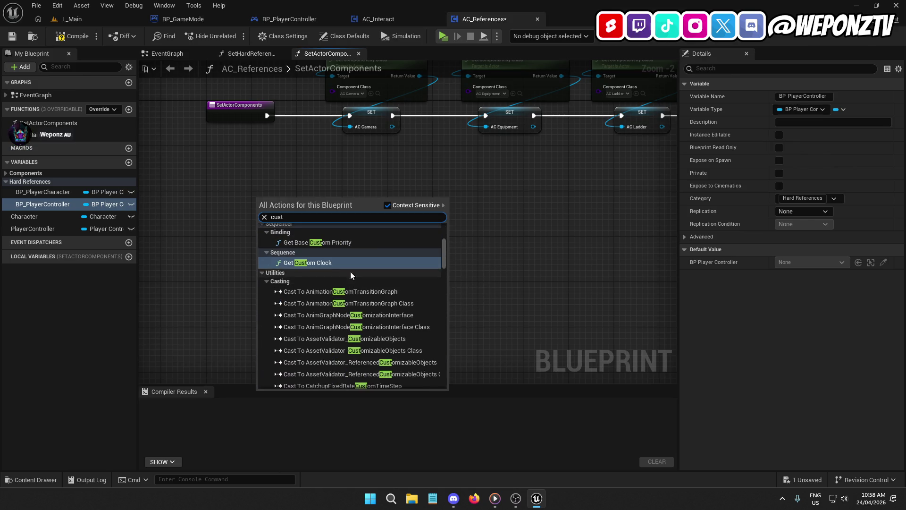
{"action": "type", "text": "ome"}
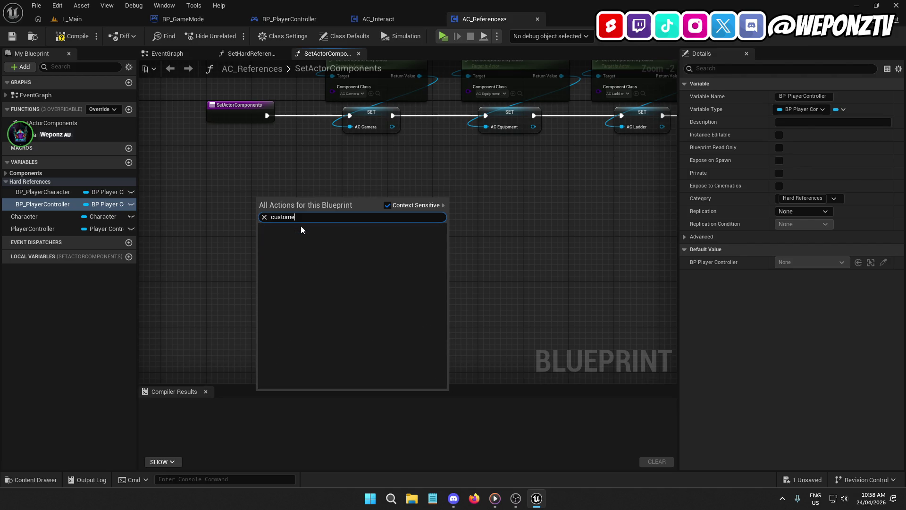
{"action": "left_click", "coordinate": [283, 191]}
{"action": "right_click", "coordinate": [287, 205]}
{"action": "type", "text": "custome"}
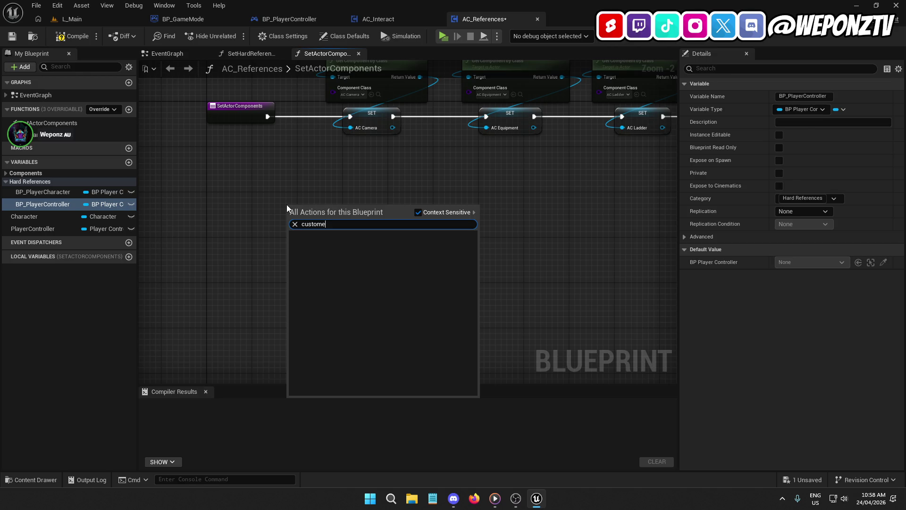
{"action": "key", "text": "Escape"}
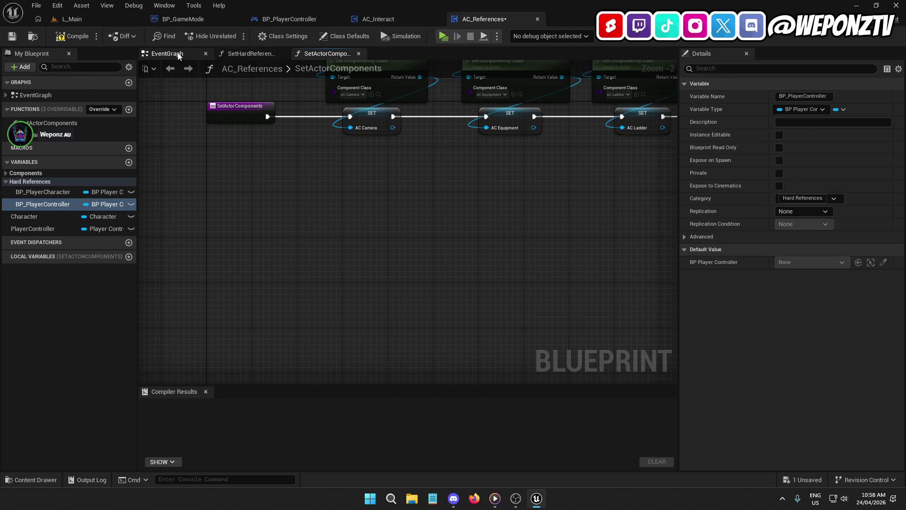
- Add a custom event named ResetReferences to the AC_References EventGraph
{"action": "left_click", "coordinate": [178, 55]}
{"action": "mouse_move", "coordinate": [661, 196]}
{"action": "left_mouse_down"}
{"action": "mouse_move", "coordinate": [323, 196]}
{"action": "mouse_move", "coordinate": [384, 161]}
{"action": "left_mouse_up"}
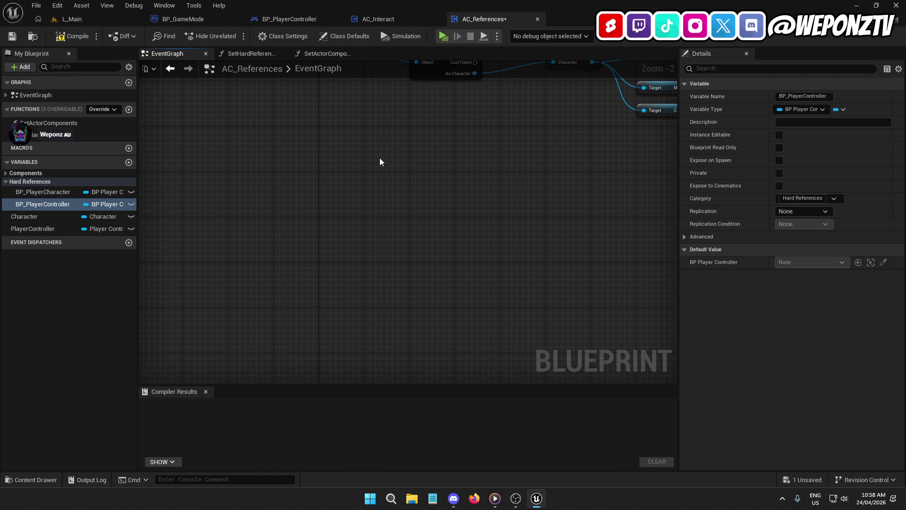
{"action": "right_click", "coordinate": [345, 161]}
{"action": "type", "text": "cus"}
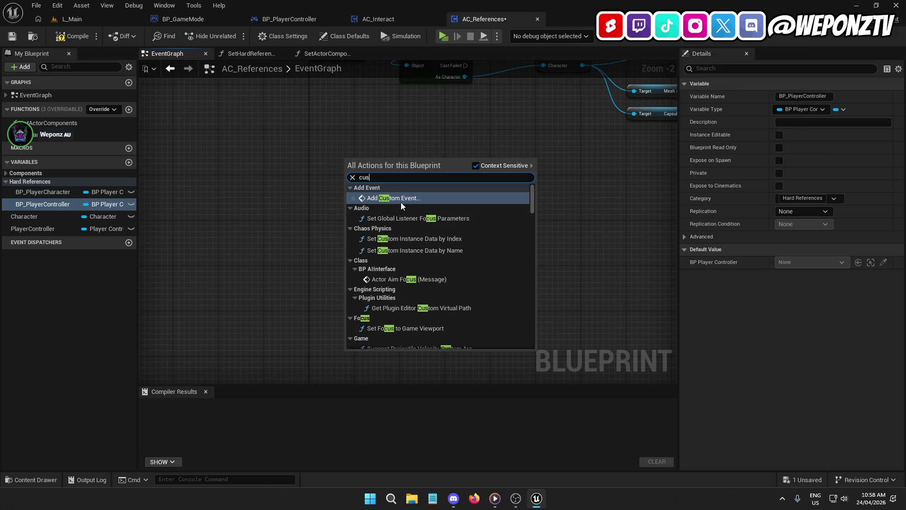
{"action": "left_click", "coordinate": [400, 199]}
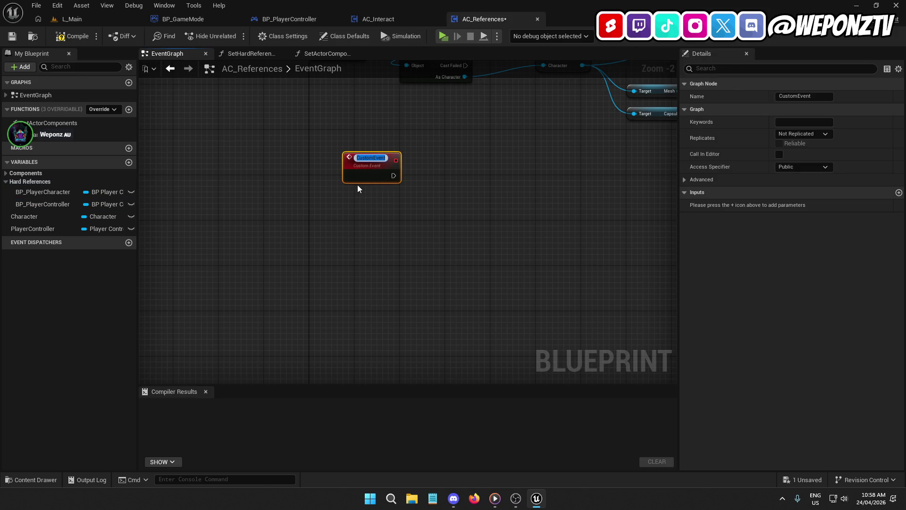
{"action": "type", "text": "Reset"}
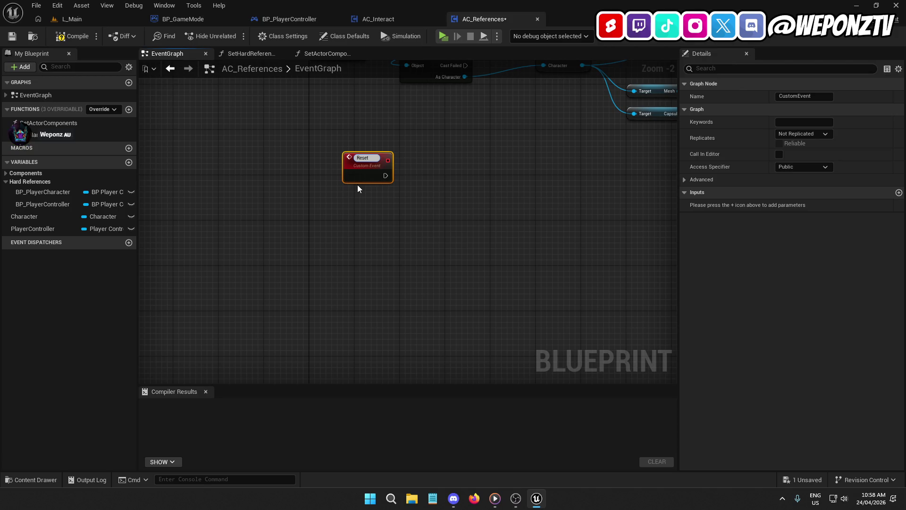
{"action": "type", "text": "References"}
{"action": "key", "text": "Return"}
- Copy the Set Actor Components and Set Hard References calls after ResetReferences, then compile and save
{"action": "mouse_move", "coordinate": [362, 159]}
{"action": "left_mouse_down"}
{"action": "mouse_move", "coordinate": [337, 247]}
{"action": "mouse_move", "coordinate": [329, 233]}
{"action": "left_mouse_up"}
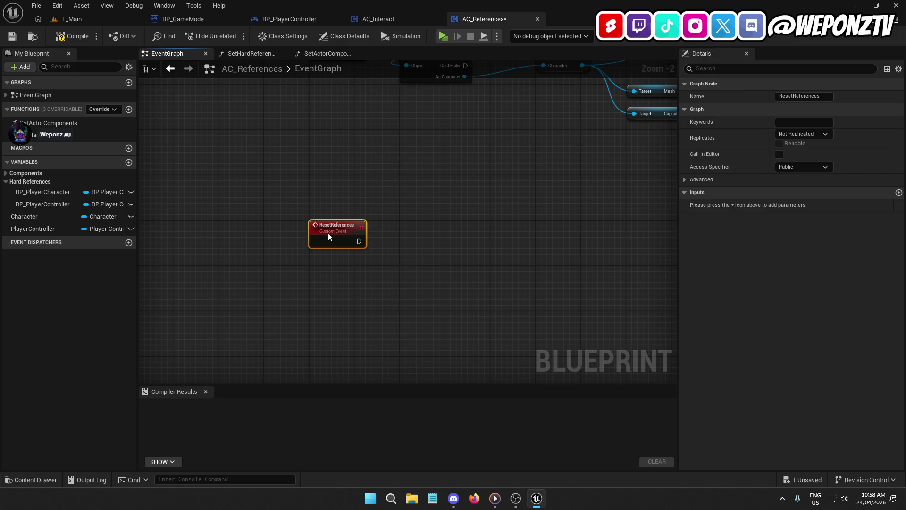
{"action": "left_click", "coordinate": [414, 238]}
{"action": "left_click_drag", "start_coordinate": [415, 238], "coordinate": [325, 234]}
{"action": "mouse_move", "coordinate": [395, 213]}
{"action": "left_mouse_down"}
{"action": "mouse_move", "coordinate": [198, 269]}
{"action": "mouse_move", "coordinate": [158, 344]}
{"action": "left_mouse_up"}
{"action": "left_click_drag", "start_coordinate": [638, 275], "coordinate": [542, 151]}
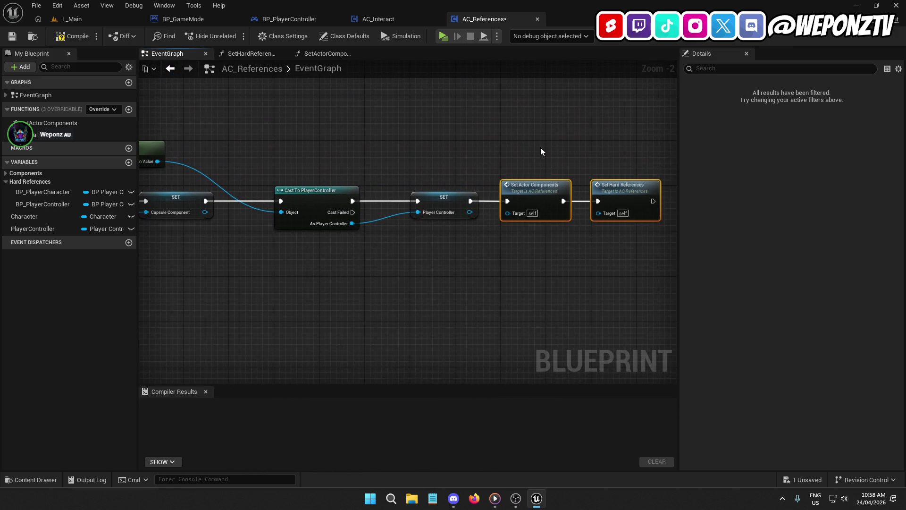
{"action": "key", "text": "ctrl+c"}
{"action": "mouse_move", "coordinate": [263, 297]}
{"action": "left_mouse_down"}
{"action": "mouse_move", "coordinate": [302, 264]}
{"action": "mouse_move", "coordinate": [349, 278]}
{"action": "mouse_move", "coordinate": [442, 256]}
{"action": "mouse_move", "coordinate": [381, 237]}
{"action": "mouse_move", "coordinate": [388, 241]}
{"action": "left_mouse_up"}
{"action": "key", "text": "ctrl+v"}
{"action": "left_click_drag", "start_coordinate": [447, 221], "coordinate": [454, 227]}
{"action": "left_click", "coordinate": [391, 174]}
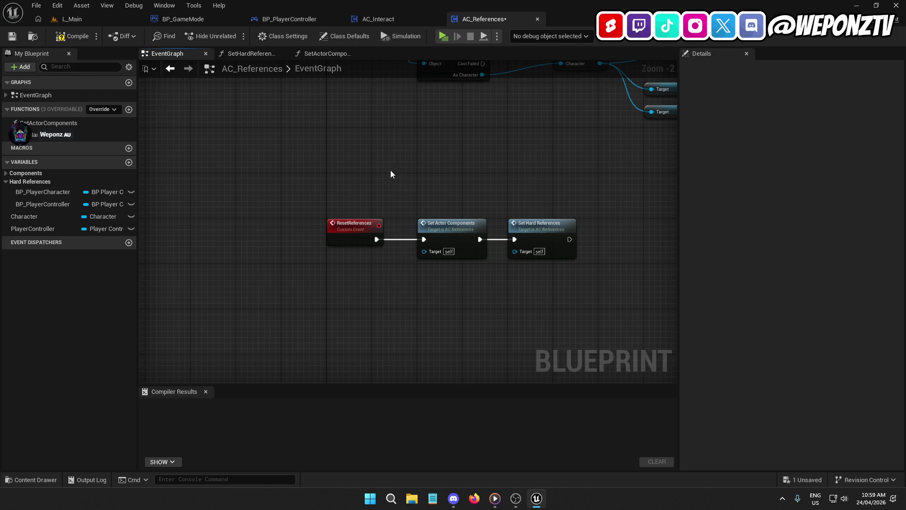
{"action": "left_click", "coordinate": [65, 38]}
{"action": "left_click", "coordinate": [15, 32]}
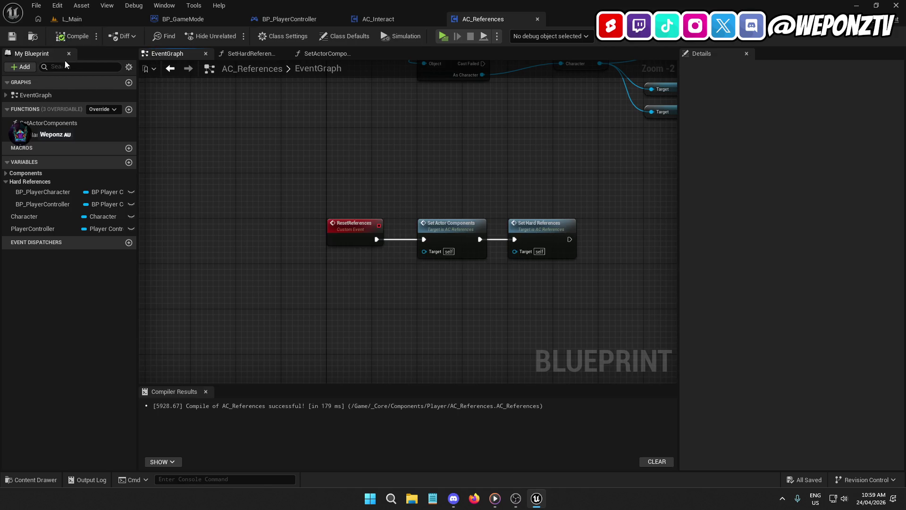
- In SpawnPlayer, add a Get Component by Class node for AC_References on the spawned actor
{"action": "left_click", "coordinate": [213, 19]}
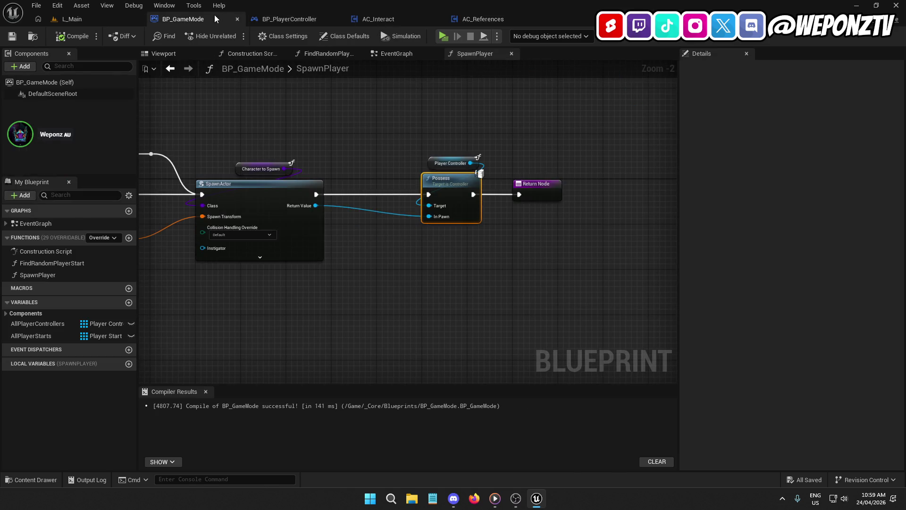
{"action": "left_click_drag", "start_coordinate": [316, 206], "coordinate": [404, 260]}
{"action": "type", "text": "ge"}
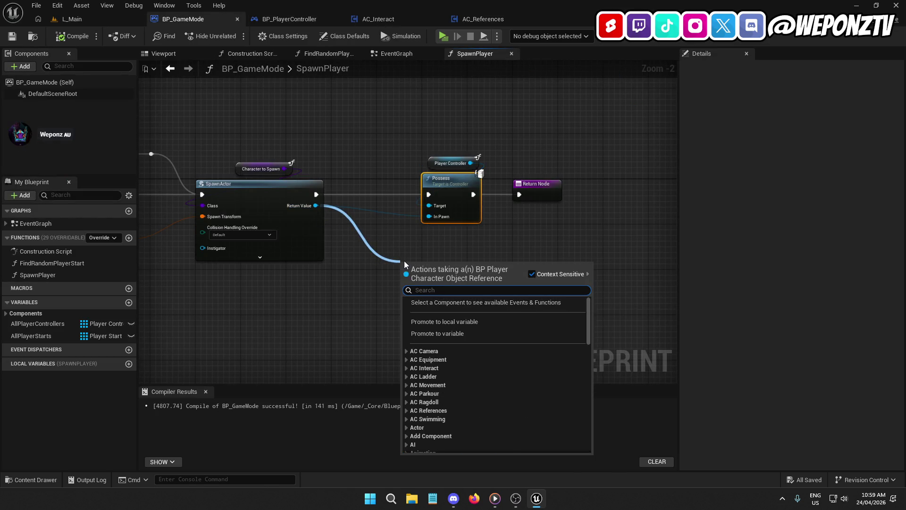
{"action": "type", "text": "tco"}
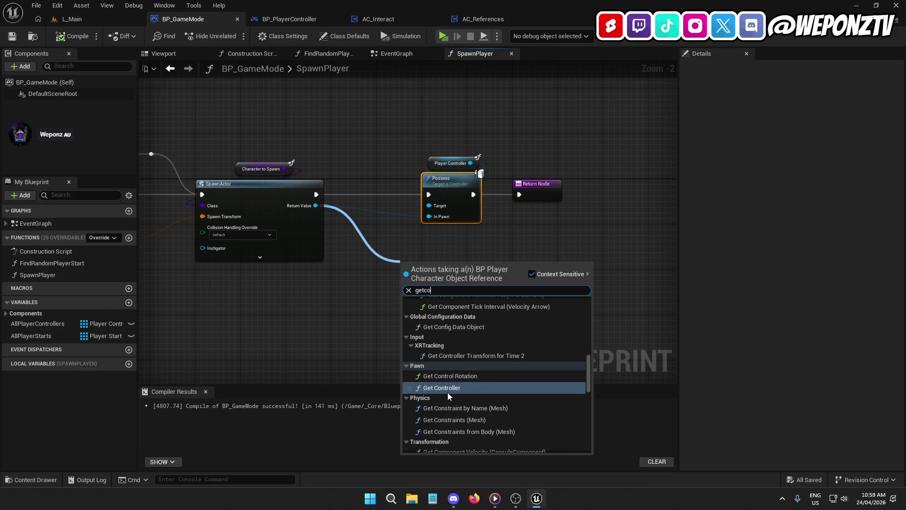
{"action": "type", "text": "mp"}
{"action": "scroll", "coordinate": [472, 340], "scroll_direction": "up", "scroll_amount": 3}
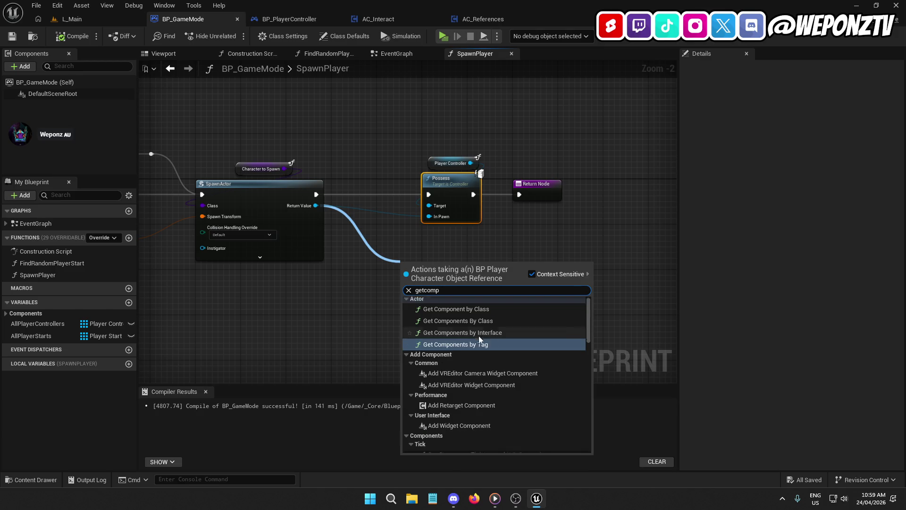
{"action": "left_click", "coordinate": [471, 316]}
{"action": "left_click", "coordinate": [432, 297]}
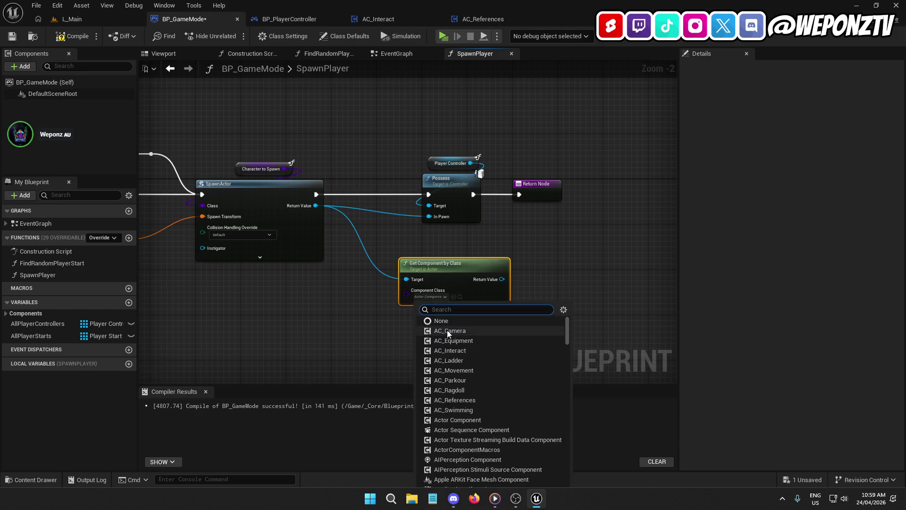
{"action": "left_click", "coordinate": [469, 401]}
{"action": "left_click_drag", "start_coordinate": [556, 294], "coordinate": [429, 305]}
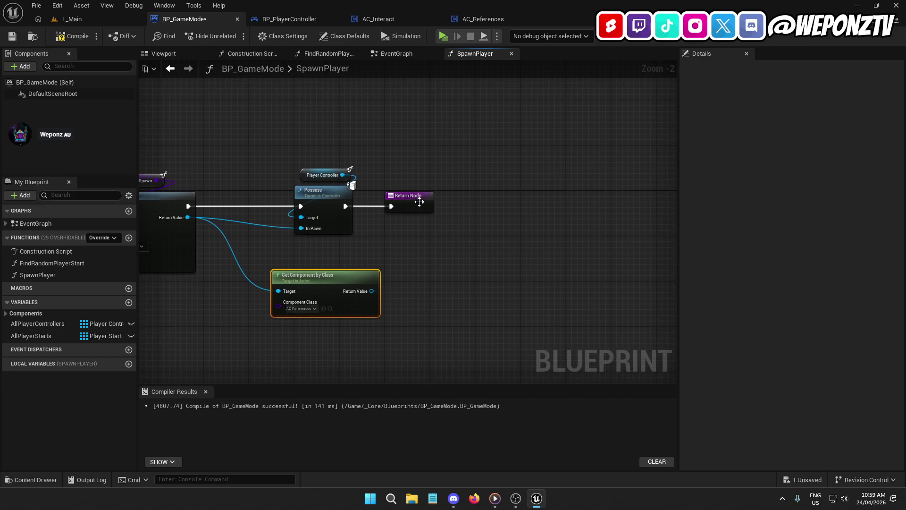
{"action": "left_click_drag", "start_coordinate": [410, 202], "coordinate": [546, 202]}
- Call Reset References on that component between Possess and the Return Node, then compile and save
{"action": "left_click_drag", "start_coordinate": [372, 291], "coordinate": [412, 259]}
{"action": "type", "text": "ref"}
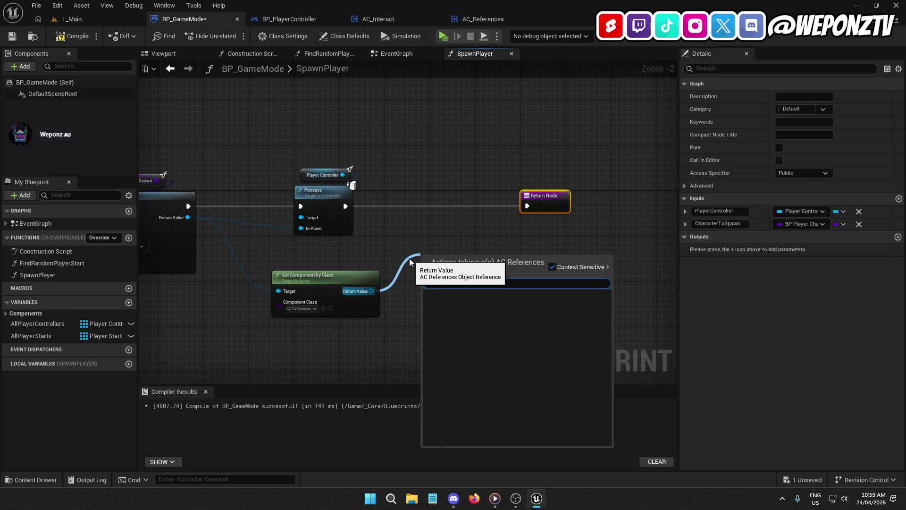
{"action": "type", "text": "se"}
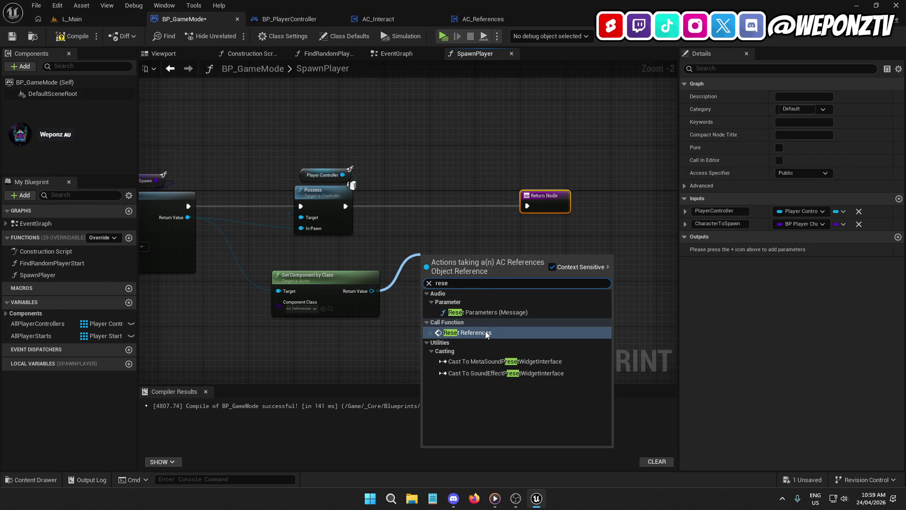
{"action": "left_click", "coordinate": [485, 330]}
{"action": "mouse_move", "coordinate": [457, 260]}
{"action": "left_mouse_down"}
{"action": "mouse_move", "coordinate": [455, 196]}
{"action": "mouse_move", "coordinate": [462, 194]}
{"action": "mouse_move", "coordinate": [392, 209]}
{"action": "mouse_move", "coordinate": [350, 205]}
{"action": "mouse_move", "coordinate": [368, 212]}
{"action": "left_mouse_up"}
{"action": "left_click_drag", "start_coordinate": [524, 206], "coordinate": [492, 206]}
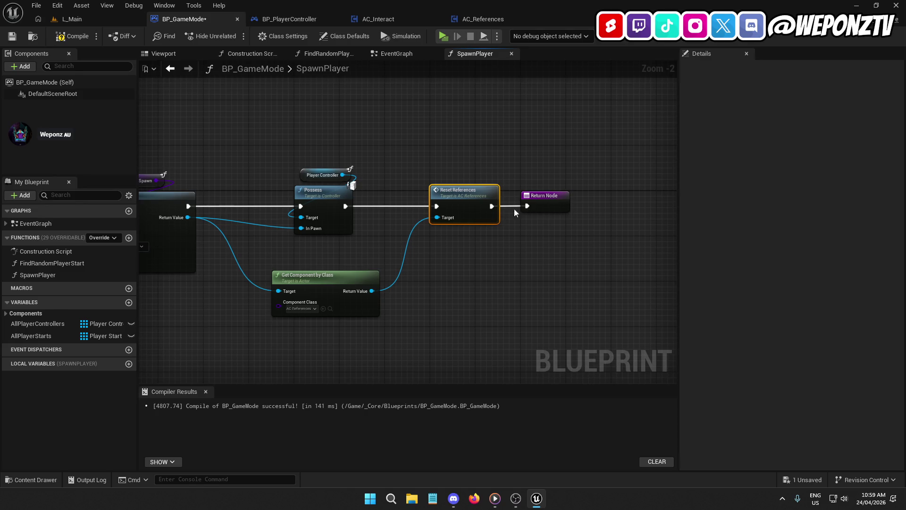
{"action": "left_click_drag", "start_coordinate": [352, 280], "coordinate": [374, 263]}
{"action": "left_click", "coordinate": [473, 253]}
{"action": "left_click", "coordinate": [64, 38]}
{"action": "left_click", "coordinate": [12, 36]}
{"action": "left_click", "coordinate": [72, 19]}
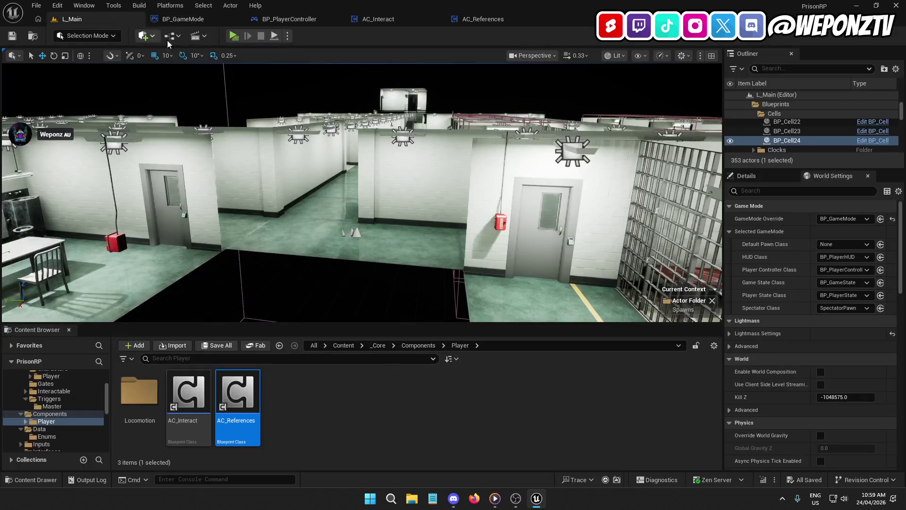
- After a quick play-test, set the ResetReferences event to replicate Run on Server, Reliable
{"action": "left_click", "coordinate": [234, 35]}
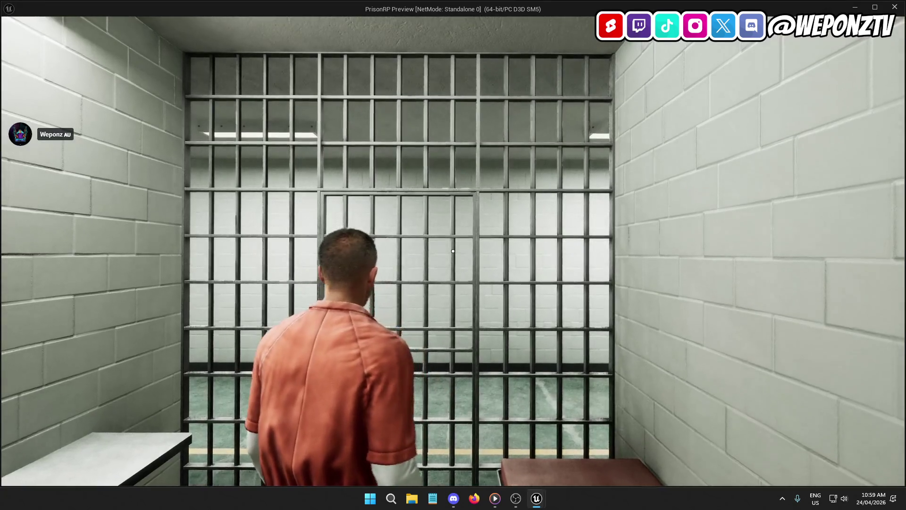
{"action": "key", "text": "Escape"}
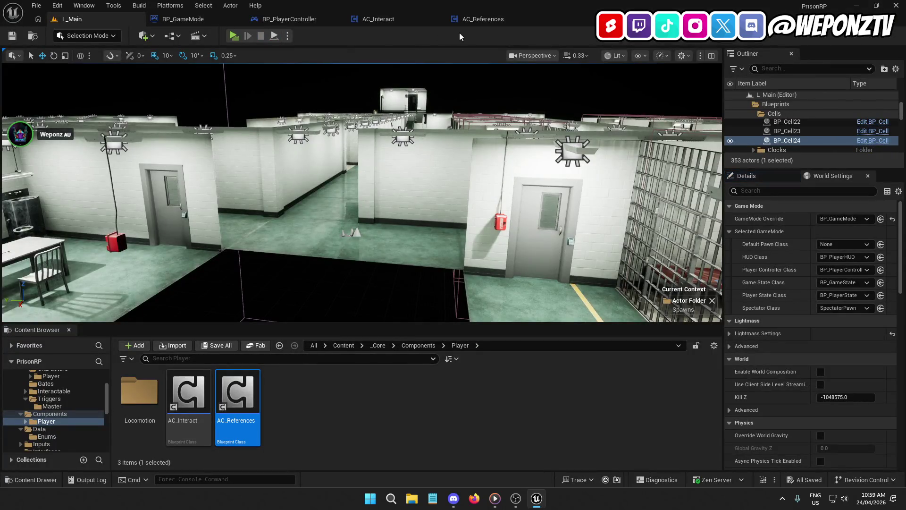
{"action": "left_click", "coordinate": [477, 19]}
{"action": "left_click_drag", "start_coordinate": [428, 173], "coordinate": [337, 164]}
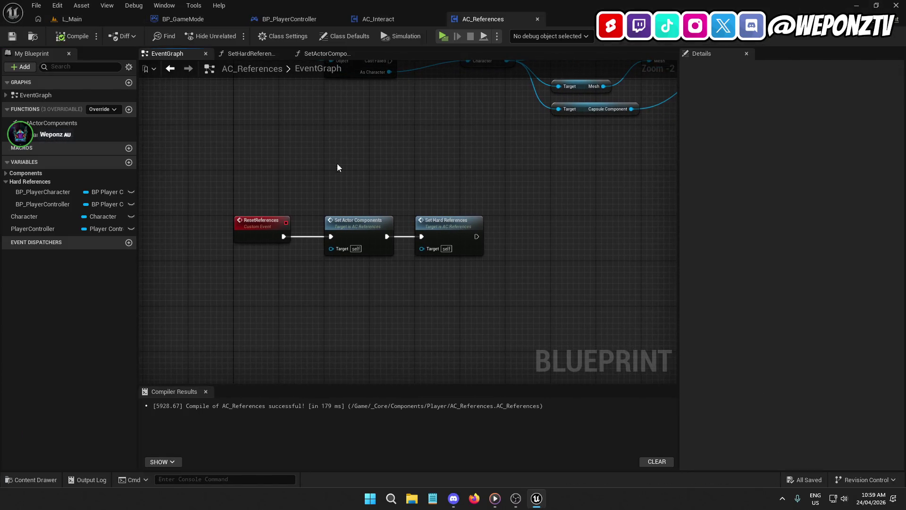
{"action": "left_click", "coordinate": [257, 222]}
{"action": "left_click", "coordinate": [803, 134]}
{"action": "left_click", "coordinate": [792, 168]}
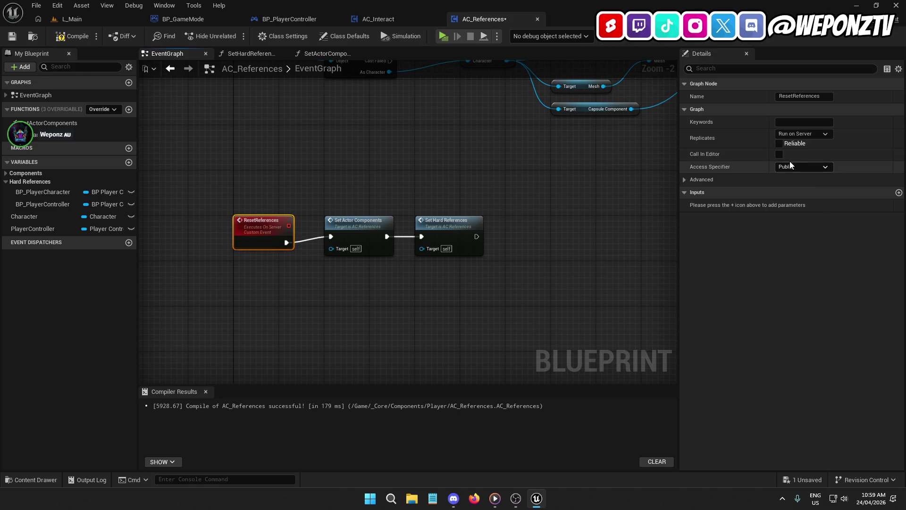
{"action": "left_click", "coordinate": [779, 143]}
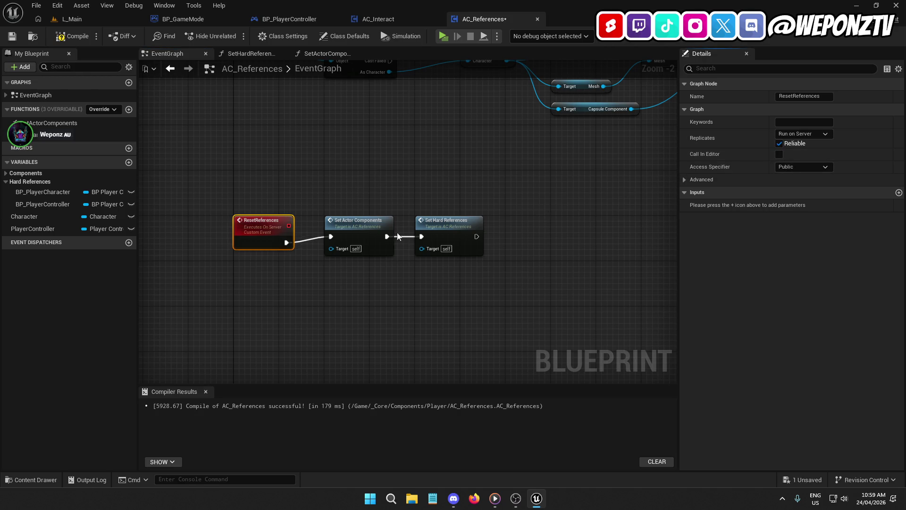
- Rename the event SRV_ResetReferences and straighten the Set Actor Components and Set Hard References nodes
{"action": "left_click", "coordinate": [781, 95]}
{"action": "type", "text": "SRV_"}
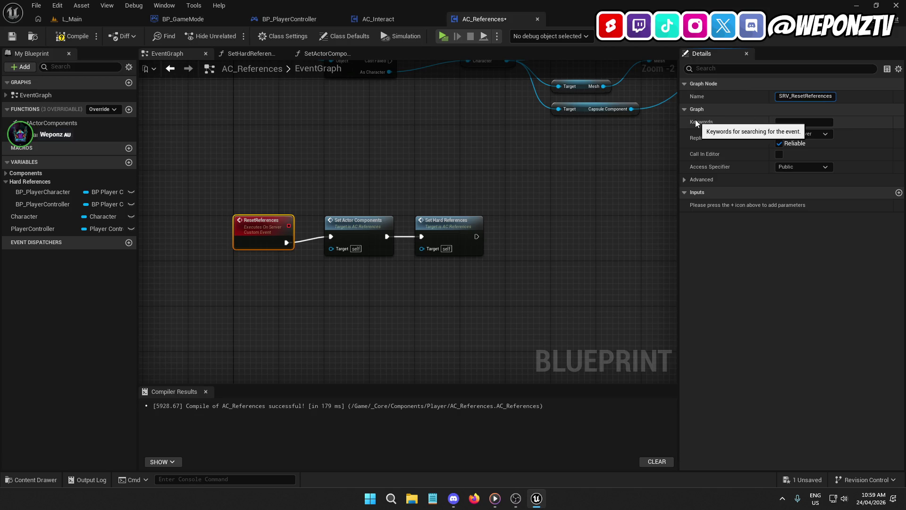
{"action": "left_click", "coordinate": [567, 236]}
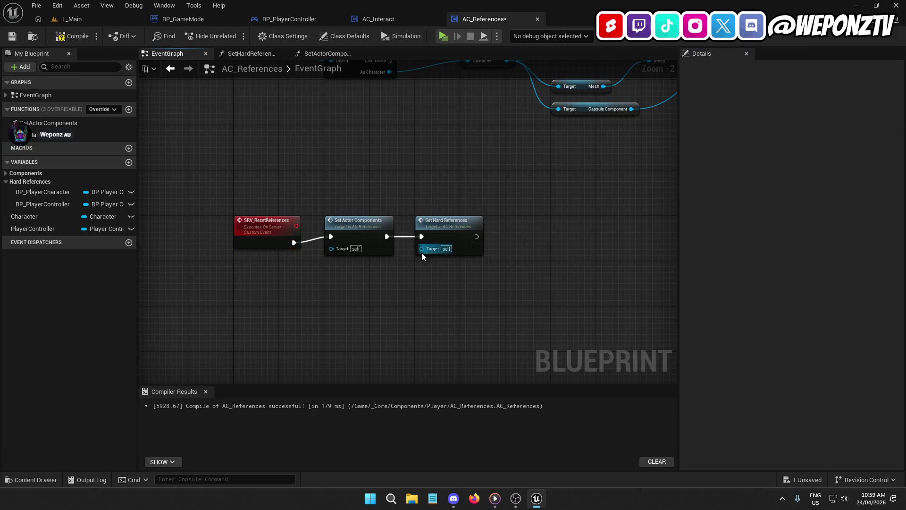
{"action": "left_click", "coordinate": [366, 227]}
{"action": "left_click_drag", "start_coordinate": [366, 227], "coordinate": [367, 232]}
{"action": "left_click", "coordinate": [447, 226]}
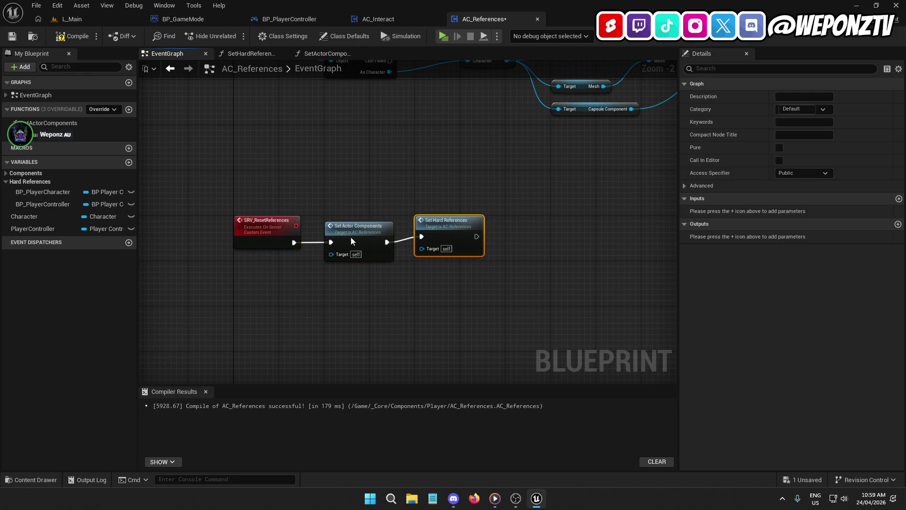
{"action": "key", "text": "q"}
{"action": "left_click", "coordinate": [361, 283]}
- Compile and save AC_References
{"action": "left_click", "coordinate": [67, 36]}
{"action": "left_click", "coordinate": [12, 36]}
{"action": "left_click", "coordinate": [439, 227]}
{"action": "double_click", "coordinate": [444, 231]}
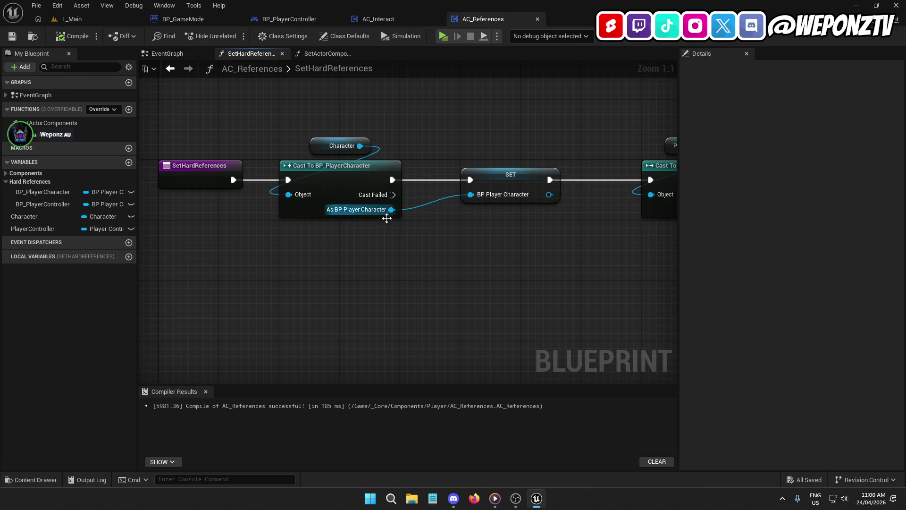
- Add a Return Node after the SET node in the SetHardReferences function
{"action": "mouse_move", "coordinate": [422, 265]}
{"action": "left_mouse_down"}
{"action": "mouse_move", "coordinate": [596, 245]}
{"action": "mouse_move", "coordinate": [185, 282]}
{"action": "left_mouse_up"}
{"action": "right_click", "coordinate": [412, 233]}
{"action": "type", "text": "returnn"}
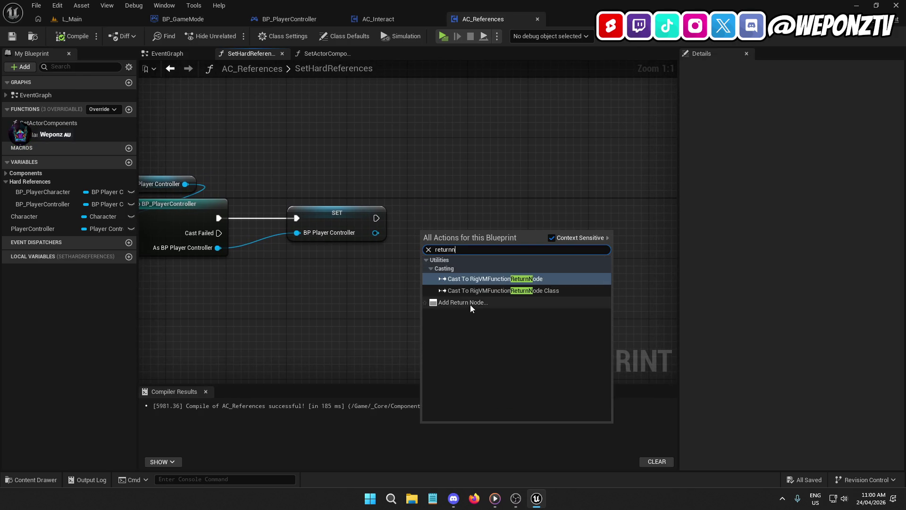
{"action": "left_click", "coordinate": [470, 305]}
{"action": "left_click_drag", "start_coordinate": [424, 249], "coordinate": [377, 217]}
{"action": "left_click_drag", "start_coordinate": [451, 238], "coordinate": [504, 207]}
{"action": "left_click", "coordinate": [358, 210]}
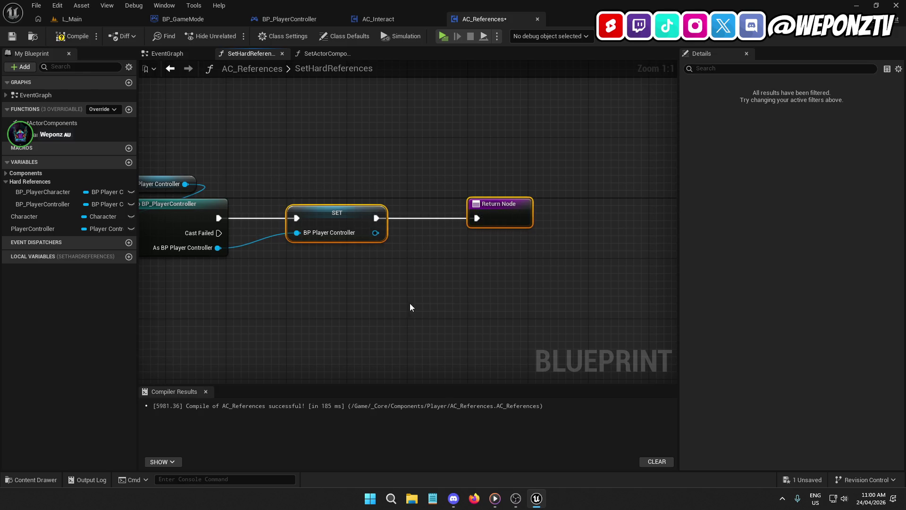
{"action": "left_click", "coordinate": [410, 308]}
- Review the BP_PlayerCharacter and BP_PlayerController variables and the SetActorComponents and SetHardReferences graphs
{"action": "left_click", "coordinate": [47, 193]}
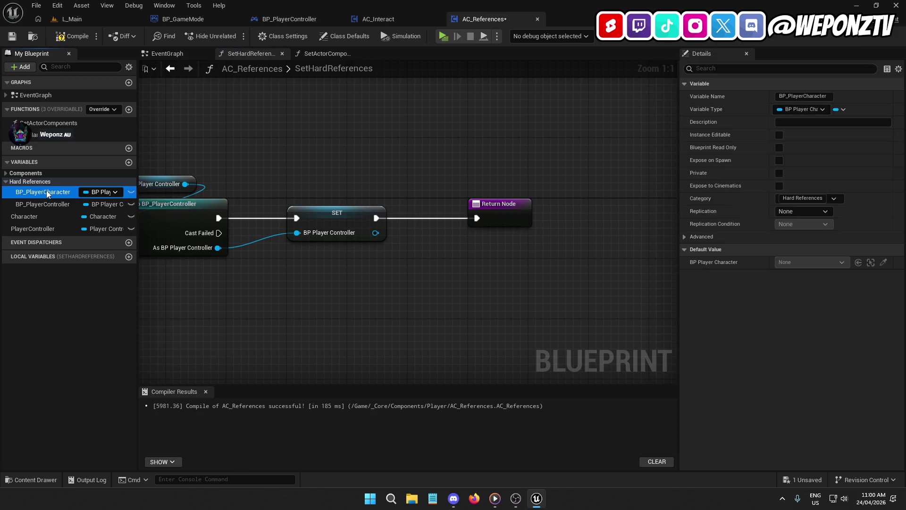
{"action": "left_click", "coordinate": [45, 204]}
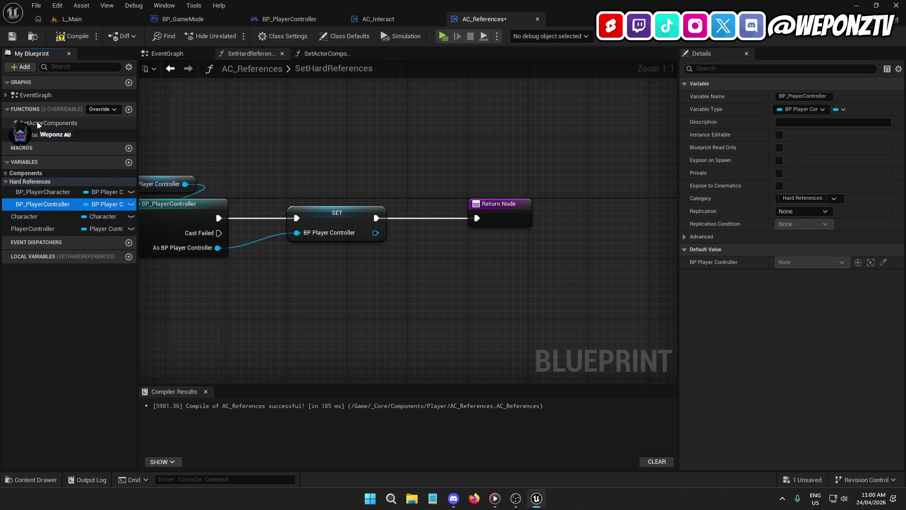
{"action": "double_click", "coordinate": [52, 122]}
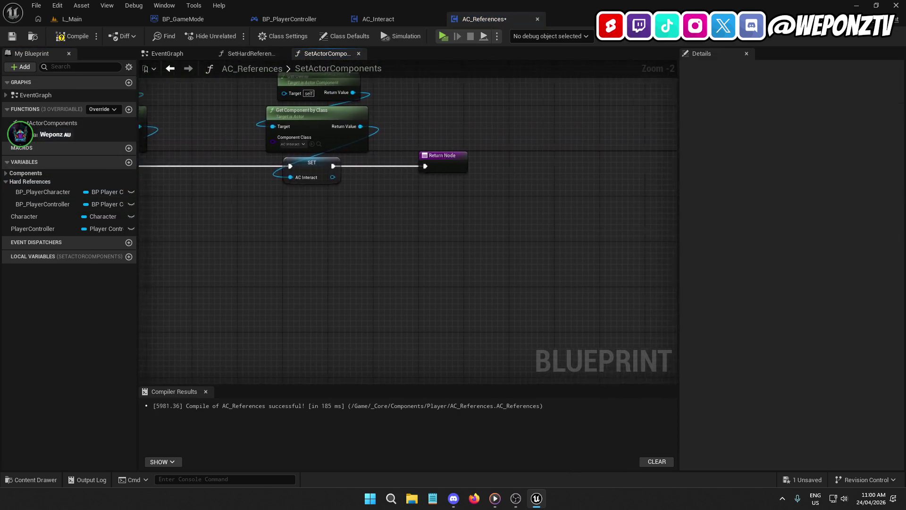
{"action": "double_click", "coordinate": [52, 134]}
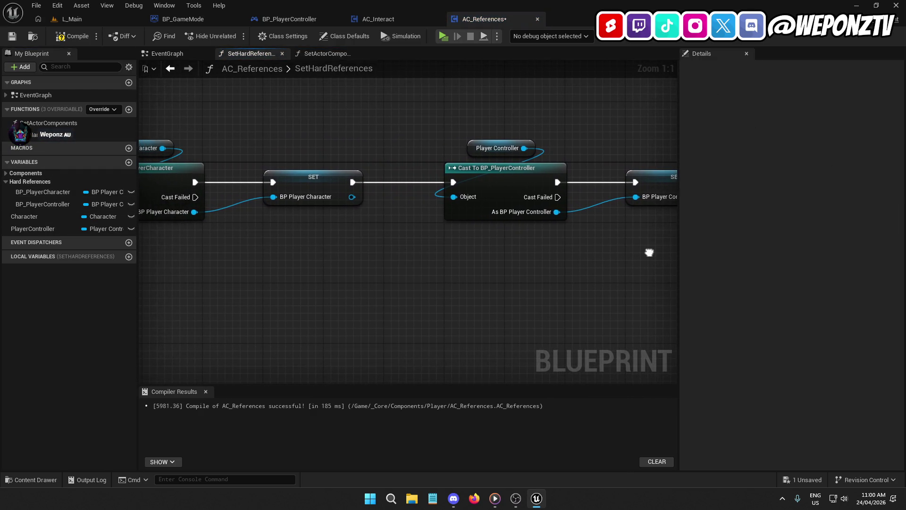
{"action": "double_click", "coordinate": [94, 122]}
{"action": "left_click_drag", "start_coordinate": [286, 206], "coordinate": [357, 257]}
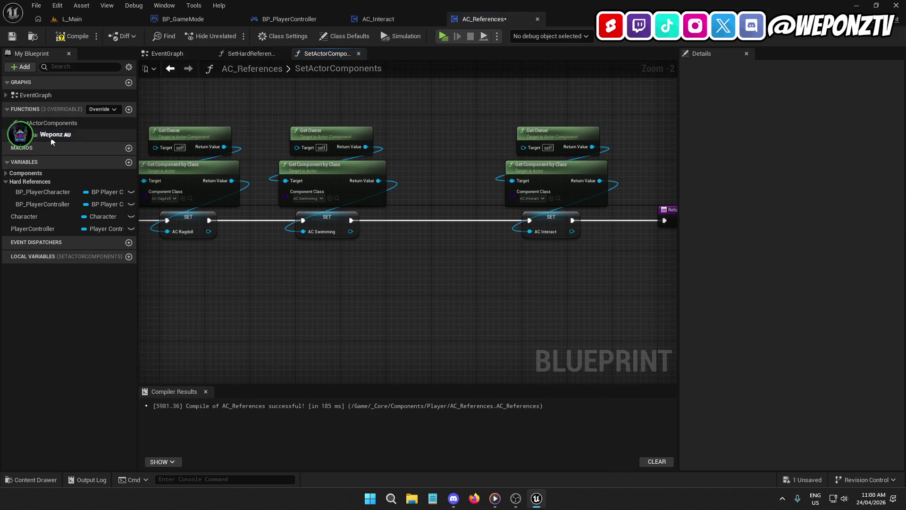
{"action": "double_click", "coordinate": [94, 135]}
{"action": "mouse_move", "coordinate": [332, 291]}
{"action": "left_mouse_down"}
{"action": "mouse_move", "coordinate": [302, 277]}
{"action": "mouse_move", "coordinate": [112, 250]}
{"action": "left_mouse_up"}
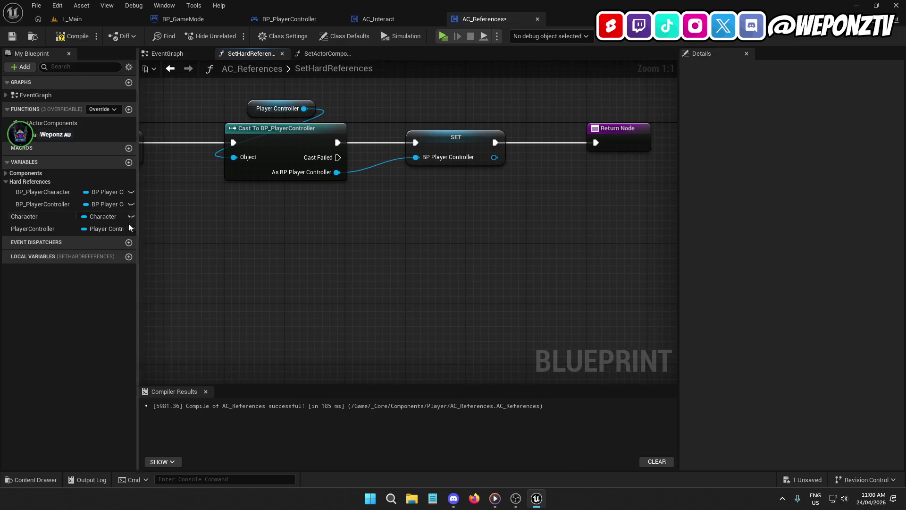
- Recompile AC_References and start a play-test of the main level
{"action": "left_click", "coordinate": [72, 36]}
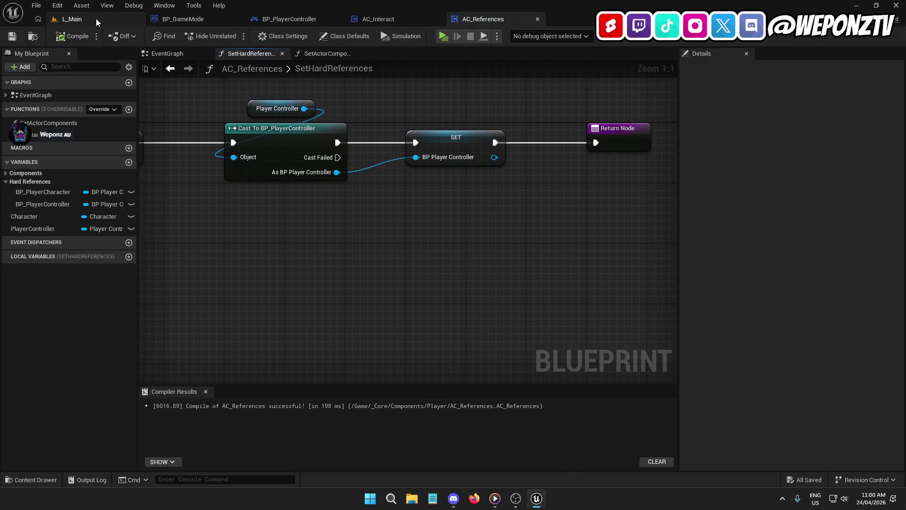
{"action": "left_click", "coordinate": [96, 19]}
{"action": "left_click", "coordinate": [236, 33]}
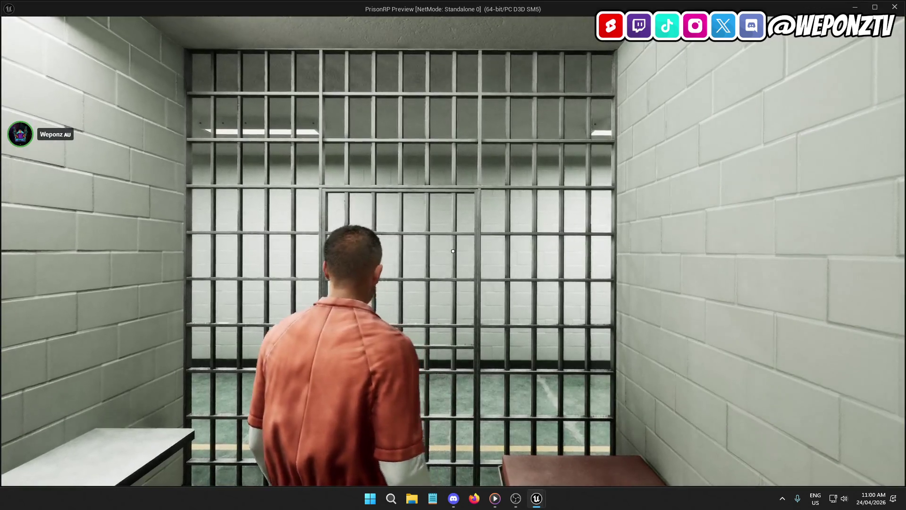
- Stop the play-test, tidy SpawnPlayer's Possess, SRV Reset References and Return Node, then compile and save
{"action": "key", "text": "Escape"}
{"action": "left_click", "coordinate": [194, 20]}
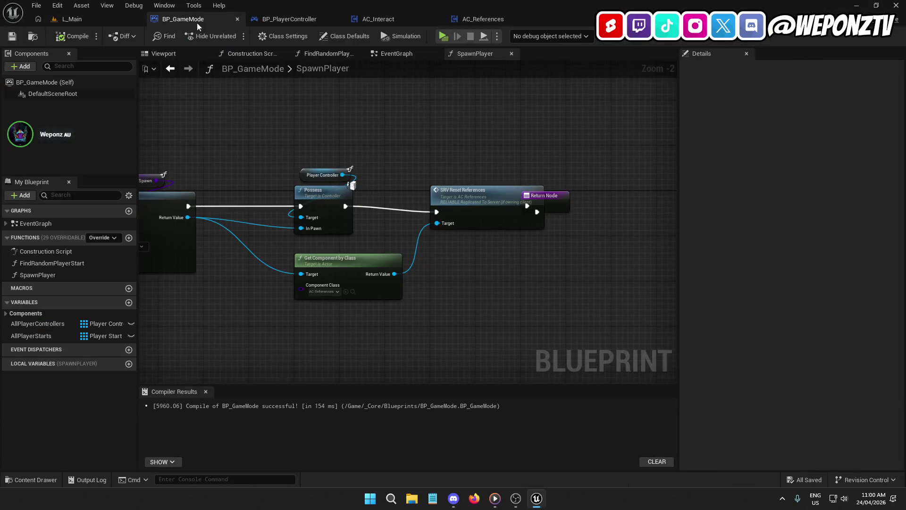
{"action": "left_click_drag", "start_coordinate": [564, 273], "coordinate": [435, 251]}
{"action": "left_click_drag", "start_coordinate": [431, 178], "coordinate": [493, 178]}
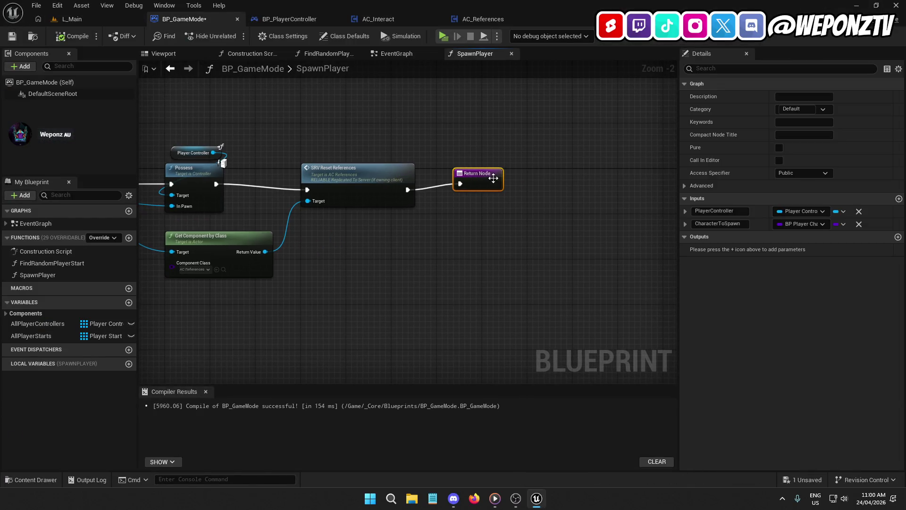
{"action": "left_click_drag", "start_coordinate": [352, 162], "coordinate": [354, 157]}
{"action": "left_click", "coordinate": [206, 167], "text": "shift"}
{"action": "left_click_drag", "start_coordinate": [482, 174], "coordinate": [465, 174]}
{"action": "left_click", "coordinate": [371, 170], "text": "shift"}
{"action": "left_click", "coordinate": [367, 260]}
{"action": "mouse_move", "coordinate": [366, 260]}
{"action": "left_mouse_down"}
{"action": "mouse_move", "coordinate": [507, 217]}
{"action": "mouse_move", "coordinate": [496, 212]}
{"action": "mouse_move", "coordinate": [562, 223]}
{"action": "mouse_move", "coordinate": [498, 237]}
{"action": "left_mouse_up"}
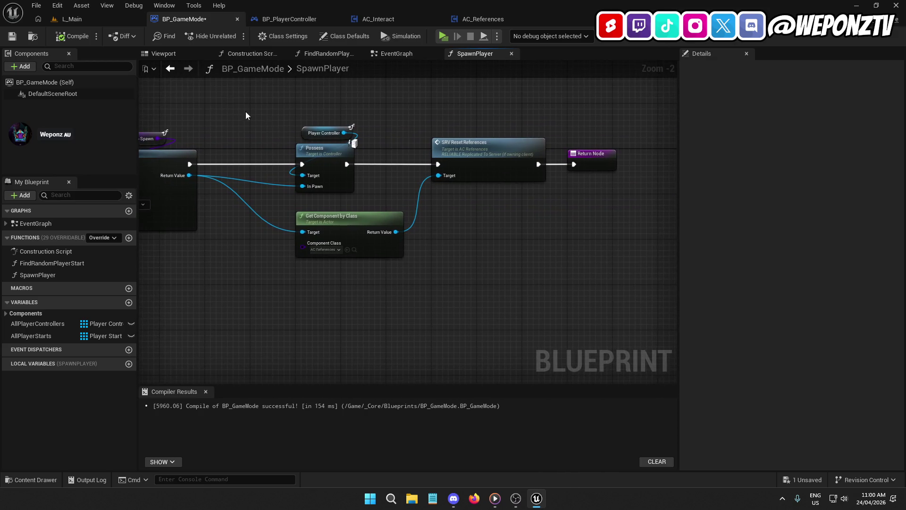
{"action": "left_click", "coordinate": [71, 36]}
{"action": "left_click", "coordinate": [12, 36]}
- Review AC_References' cast and SET nodes and BP_PlayerController's BeginPlay and SRV_SpawnPlayer events
{"action": "left_click", "coordinate": [482, 19]}
{"action": "mouse_move", "coordinate": [670, 207]}
{"action": "left_mouse_down"}
{"action": "mouse_move", "coordinate": [639, 182]}
{"action": "mouse_move", "coordinate": [348, 165]}
{"action": "left_mouse_up"}
{"action": "left_click", "coordinate": [194, 5]}
{"action": "left_click", "coordinate": [172, 18]}
{"action": "left_click", "coordinate": [290, 19]}
{"action": "mouse_move", "coordinate": [376, 236]}
{"action": "left_mouse_down"}
{"action": "mouse_move", "coordinate": [362, 208]}
{"action": "mouse_move", "coordinate": [660, 113]}
{"action": "mouse_move", "coordinate": [676, 139]}
{"action": "left_mouse_up"}
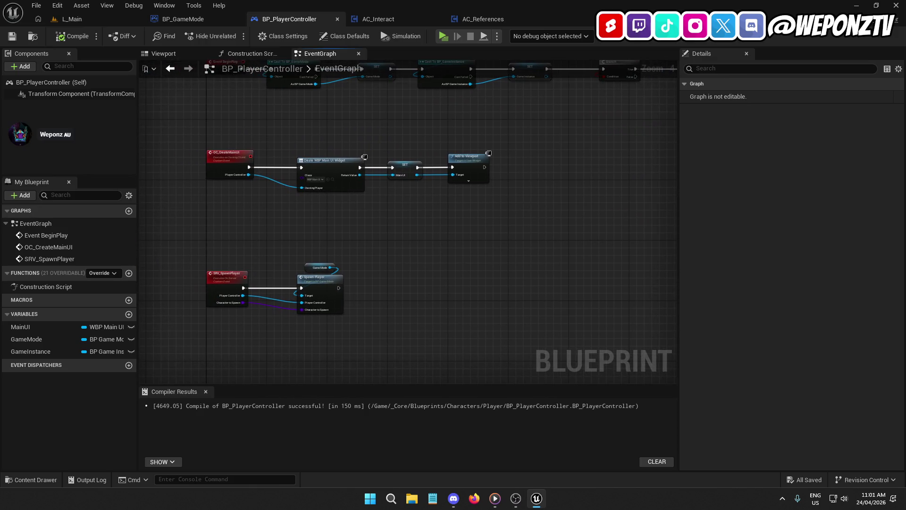
{"action": "left_click", "coordinate": [195, 19]}
{"action": "scroll", "coordinate": [370, 66], "scroll_direction": "up", "scroll_amount": 3}
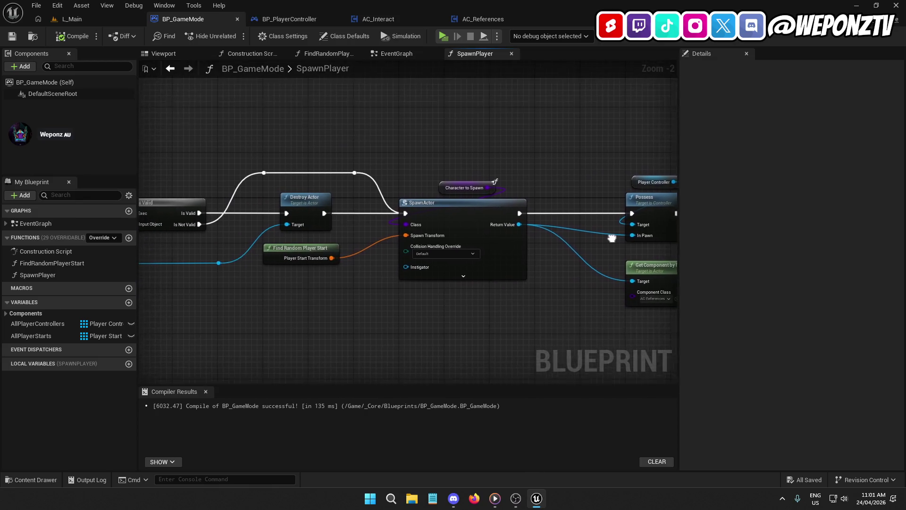
- Inspect BP_GameMode's login and logout events, checking the Exiting Controller wire into REMOVE
{"action": "left_click", "coordinate": [396, 53]}
{"action": "mouse_move", "coordinate": [389, 57]}
{"action": "left_mouse_down"}
{"action": "mouse_move", "coordinate": [557, 97]}
{"action": "mouse_move", "coordinate": [466, 192]}
{"action": "mouse_move", "coordinate": [409, 156]}
{"action": "mouse_move", "coordinate": [362, 2]}
{"action": "left_mouse_up"}
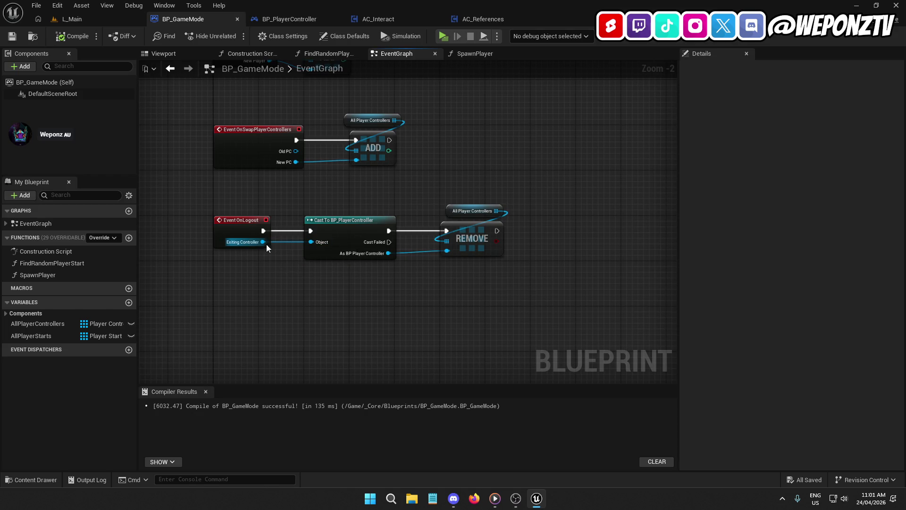
{"action": "mouse_move", "coordinate": [259, 246]}
{"action": "mouse_move", "coordinate": [263, 242]}
{"action": "left_mouse_down"}
{"action": "mouse_move", "coordinate": [453, 270]}
{"action": "mouse_move", "coordinate": [449, 250]}
{"action": "mouse_move", "coordinate": [260, 244]}
{"action": "left_mouse_up"}
{"action": "left_click", "coordinate": [434, 282]}
{"action": "left_click", "coordinate": [237, 320]}
{"action": "left_click_drag", "start_coordinate": [515, 129], "coordinate": [522, 383]}
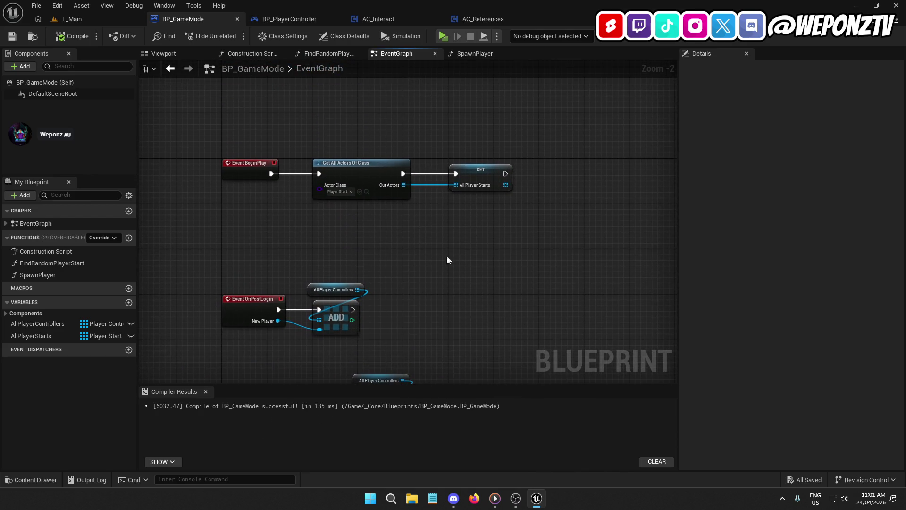
- Reopen SpawnPlayer and inspect Character to Spawn, Possess and the Player Controller variable
{"action": "double_click", "coordinate": [72, 275]}
{"action": "mouse_move", "coordinate": [366, 314]}
{"action": "left_mouse_down"}
{"action": "mouse_move", "coordinate": [341, 291]}
{"action": "mouse_move", "coordinate": [356, 276]}
{"action": "left_mouse_up"}
{"action": "left_click_drag", "start_coordinate": [442, 150], "coordinate": [538, 145]}
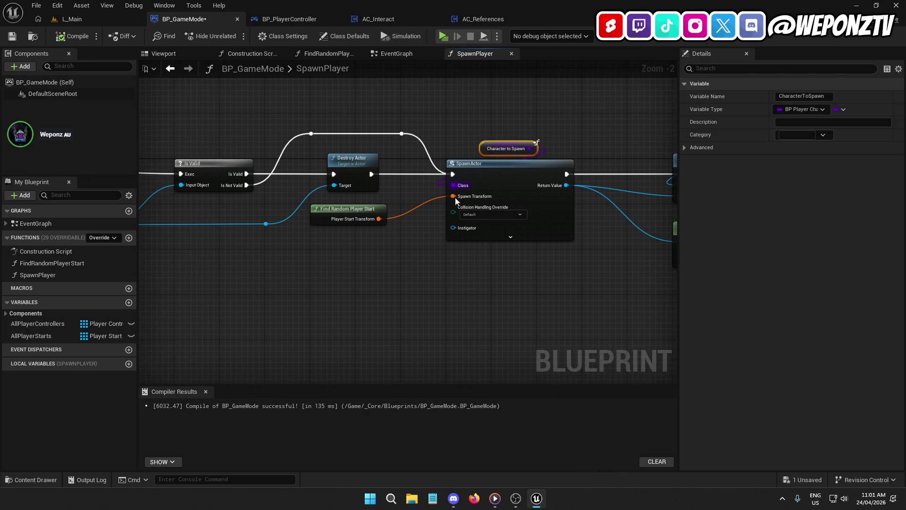
{"action": "left_click_drag", "start_coordinate": [550, 277], "coordinate": [336, 231]}
{"action": "left_click", "coordinate": [490, 161]}
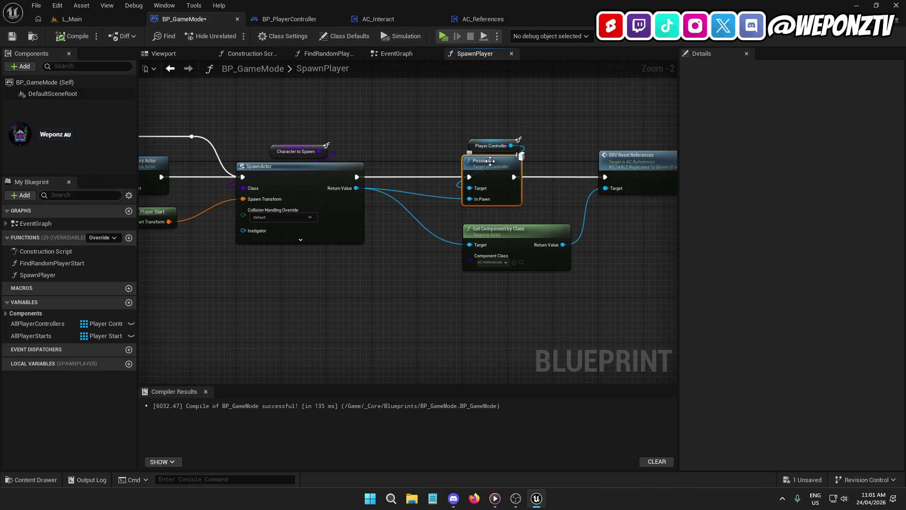
{"action": "left_click_drag", "start_coordinate": [556, 203], "coordinate": [441, 224]}
{"action": "left_click", "coordinate": [350, 165]}
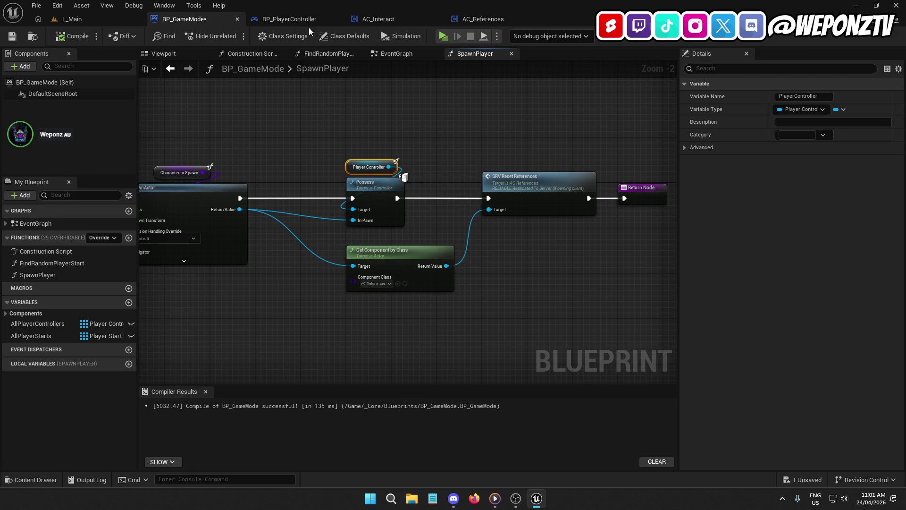
- In BP_PlayerController add an Event On Possess node below BeginPlay, moving the OC_CreateMainUI chain down
{"action": "left_click", "coordinate": [292, 19]}
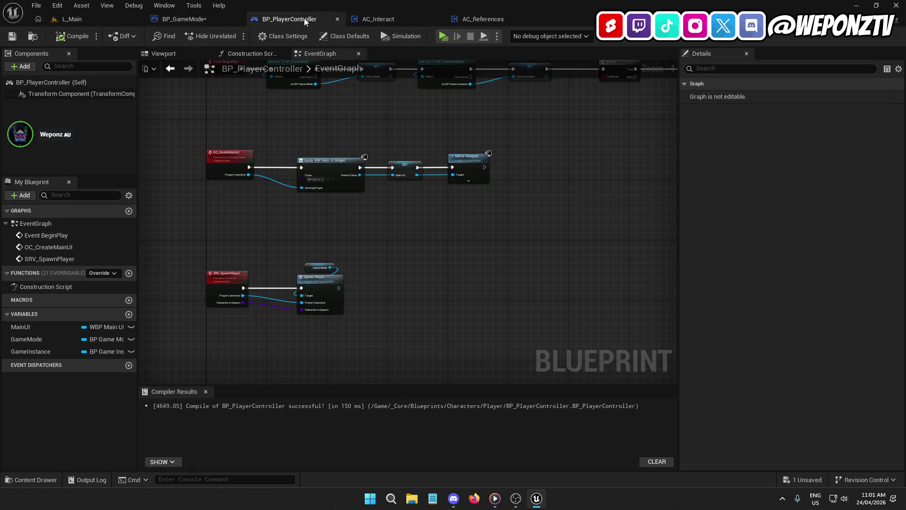
{"action": "right_click", "coordinate": [354, 220]}
{"action": "type", "text": "onpos"}
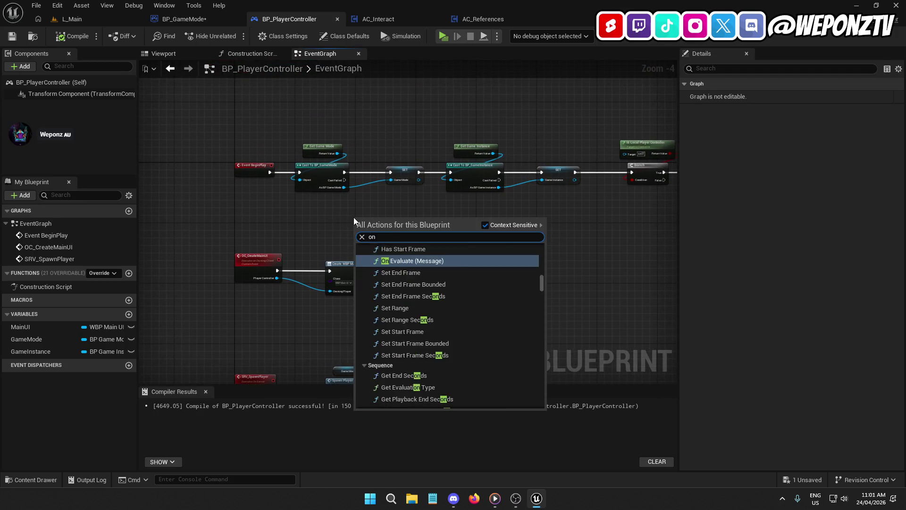
{"action": "left_click", "coordinate": [412, 257]}
{"action": "left_click_drag", "start_coordinate": [367, 220], "coordinate": [246, 212]}
{"action": "scroll", "coordinate": [426, 292], "scroll_direction": "down", "scroll_amount": 2}
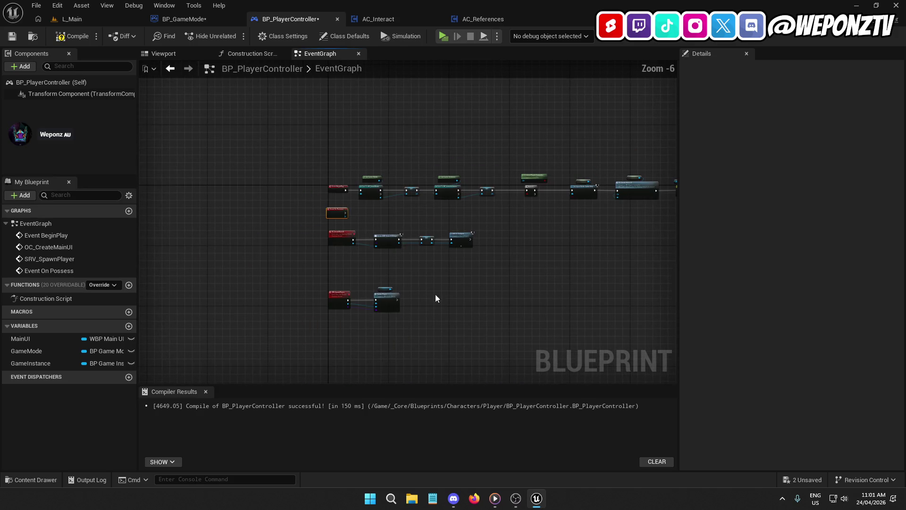
{"action": "mouse_move", "coordinate": [510, 325]}
{"action": "left_mouse_down"}
{"action": "mouse_move", "coordinate": [348, 242]}
{"action": "mouse_move", "coordinate": [330, 243]}
{"action": "mouse_move", "coordinate": [330, 314]}
{"action": "left_mouse_up"}
{"action": "scroll", "coordinate": [327, 247], "scroll_direction": "up", "scroll_amount": 2}
{"action": "scroll", "coordinate": [371, 223], "scroll_direction": "up", "scroll_amount": 2}
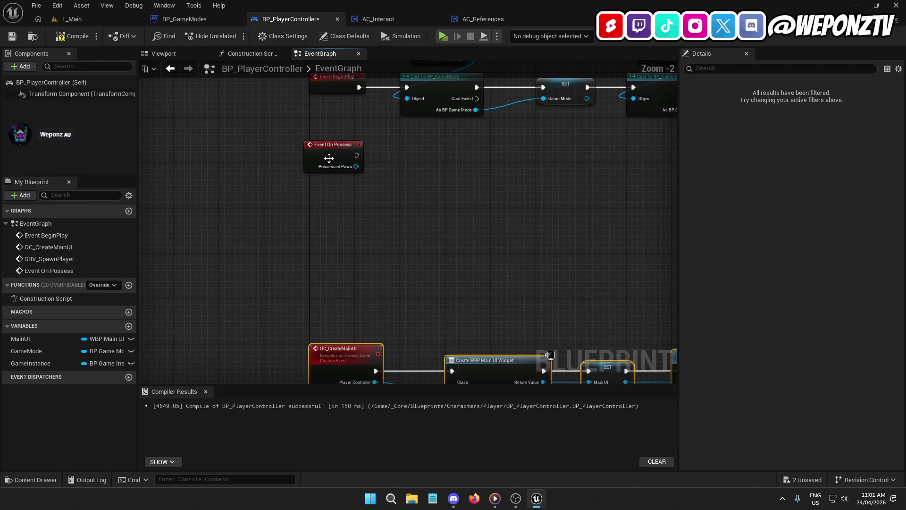
{"action": "left_click_drag", "start_coordinate": [332, 163], "coordinate": [333, 214]}
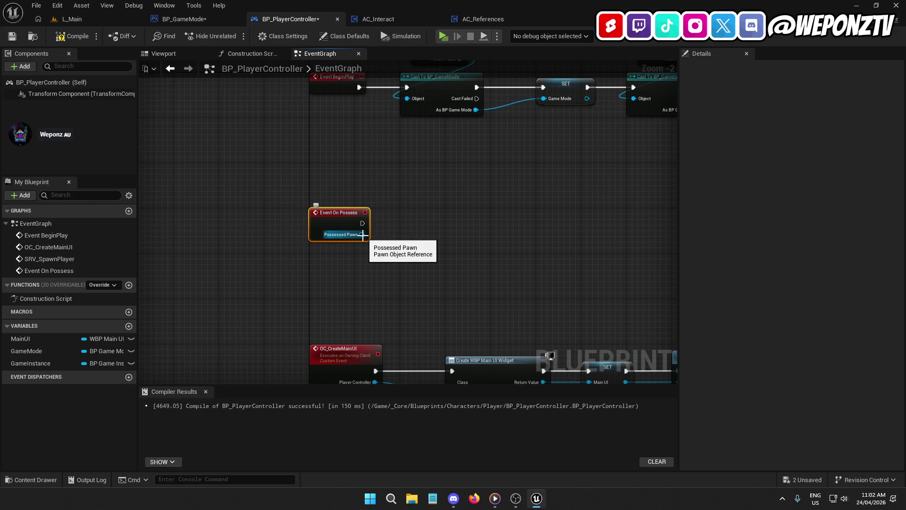
- From Possessed Pawn, add Get Component by Class set to AC_References
{"action": "left_click_drag", "start_coordinate": [362, 234], "coordinate": [432, 258]}
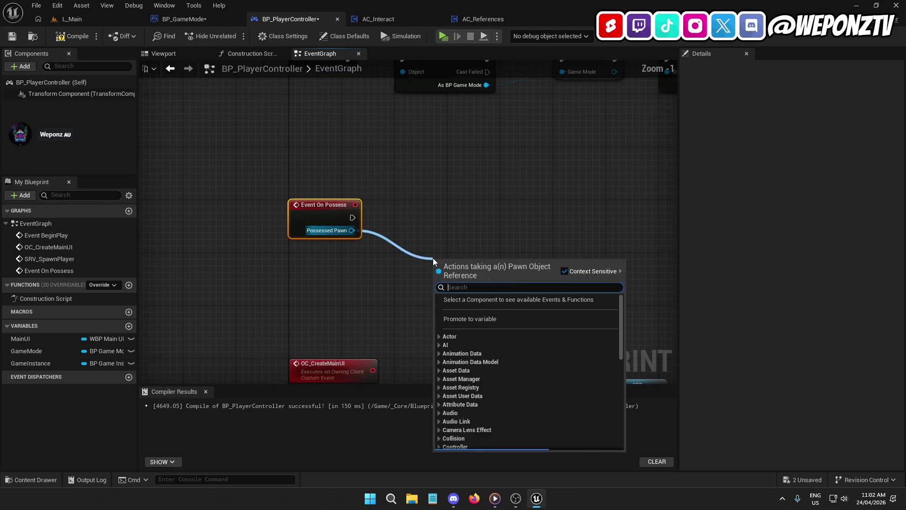
{"action": "type", "text": "getc"}
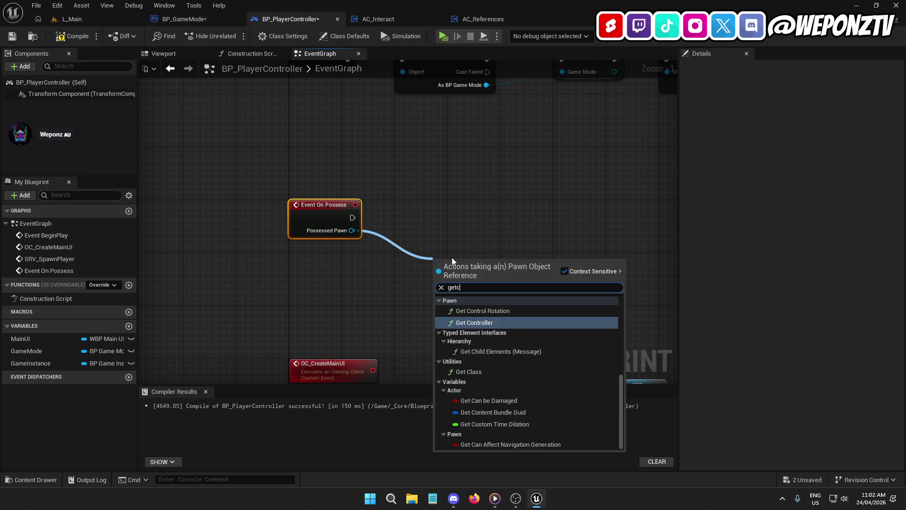
{"action": "type", "text": "om"}
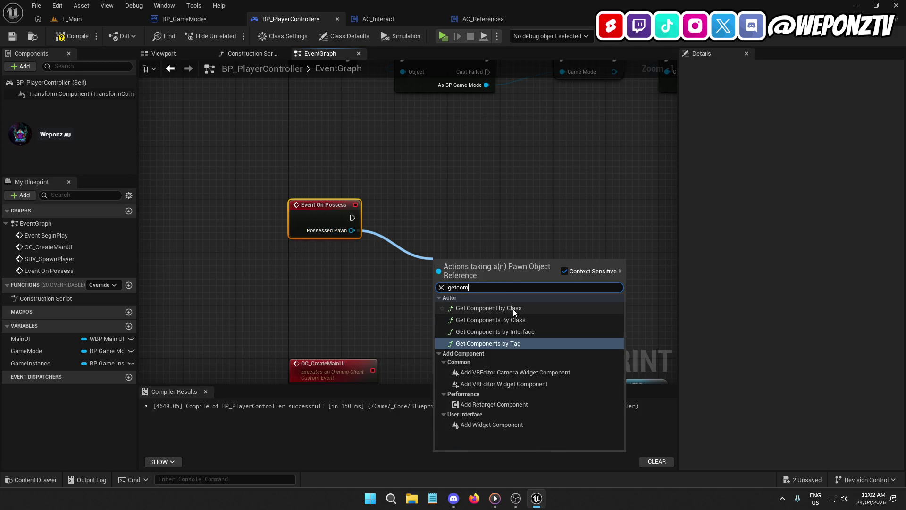
{"action": "left_click", "coordinate": [514, 308]}
{"action": "left_click", "coordinate": [462, 298]}
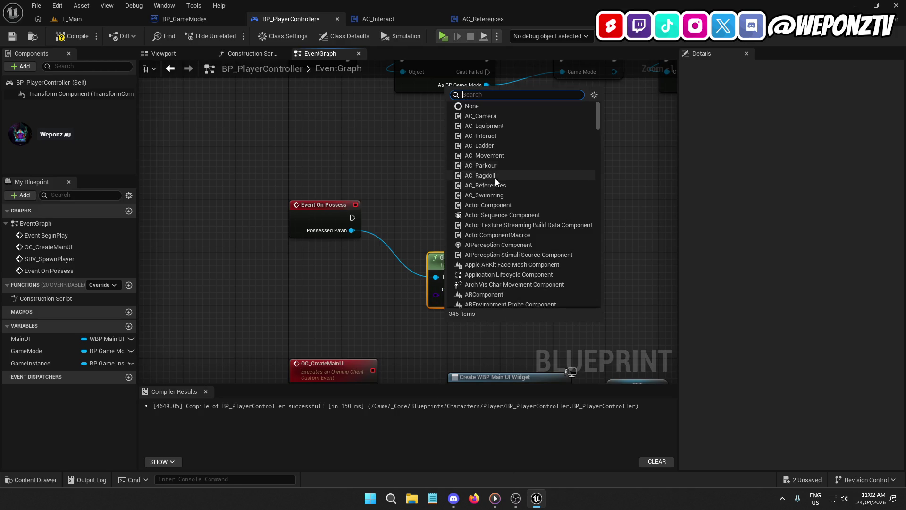
{"action": "left_click", "coordinate": [503, 186]}
- Call SRV Reset References on the component and wire On Possess execution into it
{"action": "left_click_drag", "start_coordinate": [547, 276], "coordinate": [578, 240]}
{"action": "type", "text": "reset"}
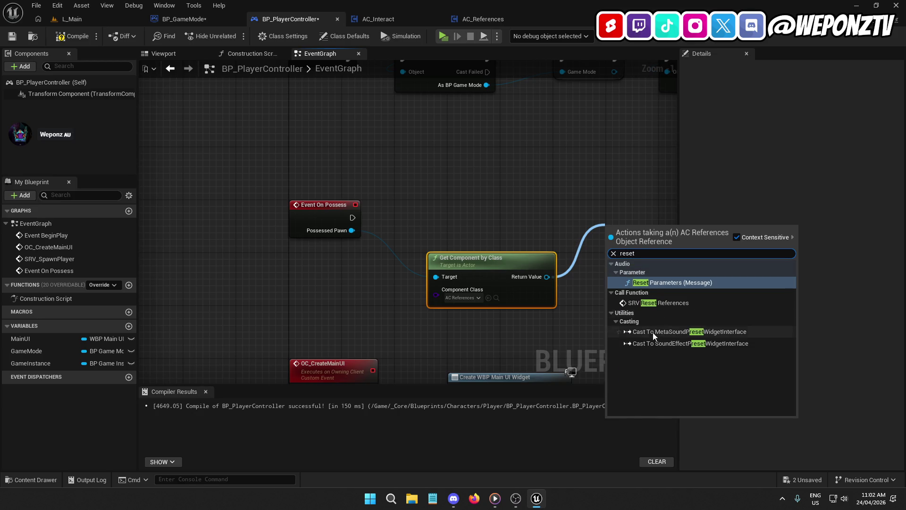
{"action": "left_click", "coordinate": [661, 302]}
{"action": "left_click_drag", "start_coordinate": [607, 251], "coordinate": [352, 218]}
{"action": "mouse_move", "coordinate": [636, 238]}
{"action": "left_mouse_down"}
{"action": "mouse_move", "coordinate": [656, 205]}
{"action": "mouse_move", "coordinate": [637, 212]}
{"action": "mouse_move", "coordinate": [643, 205]}
{"action": "left_mouse_up"}
- Tidy the On Possess chain, then compile and save BP_PlayerController
{"action": "left_click", "coordinate": [326, 213]}
{"action": "left_click", "coordinate": [458, 237]}
{"action": "left_click_drag", "start_coordinate": [471, 244], "coordinate": [474, 237]}
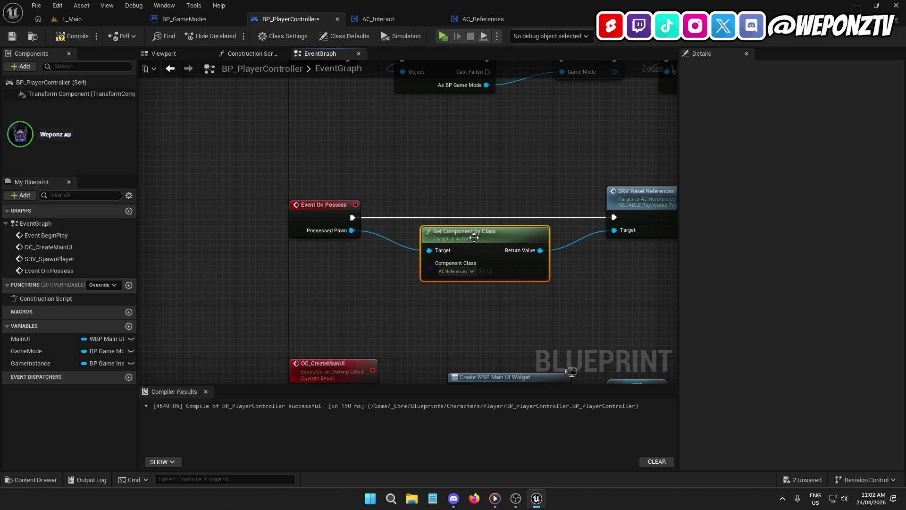
{"action": "left_click", "coordinate": [593, 269]}
{"action": "left_click_drag", "start_coordinate": [594, 269], "coordinate": [516, 266]}
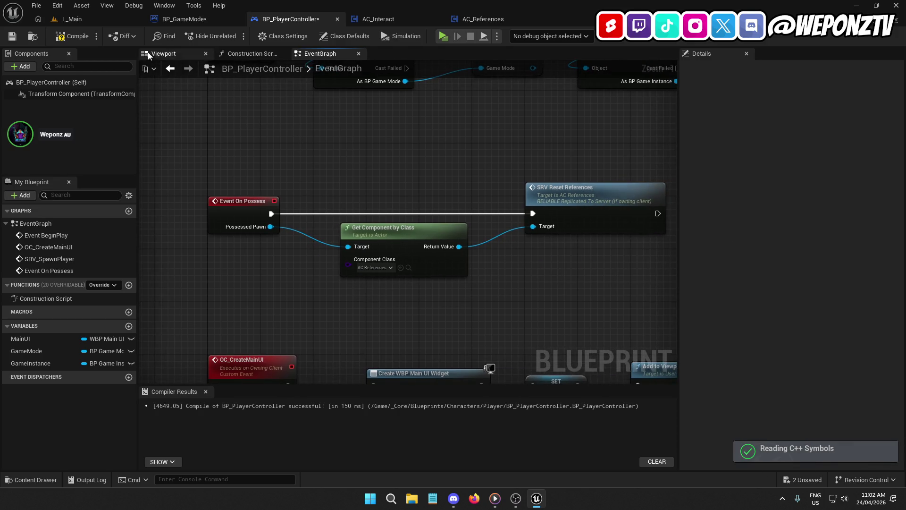
{"action": "left_click", "coordinate": [12, 36]}
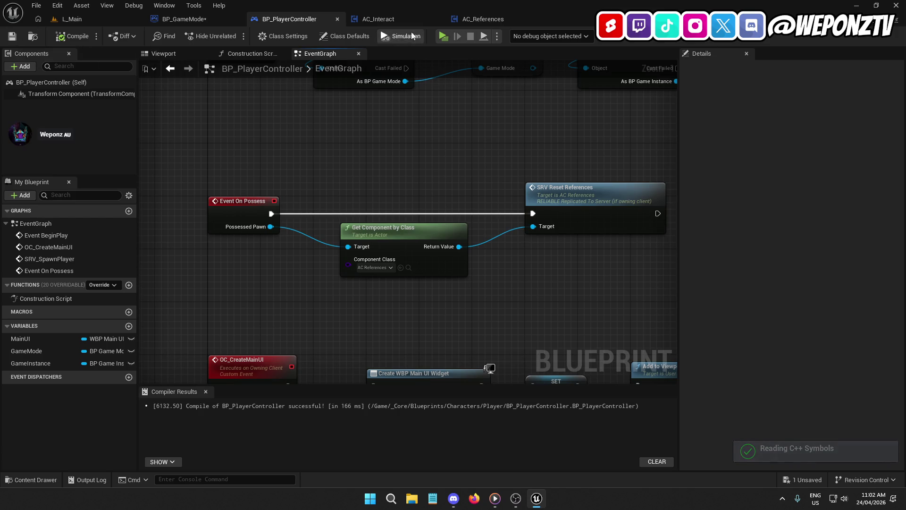
{"action": "left_click", "coordinate": [489, 20]}
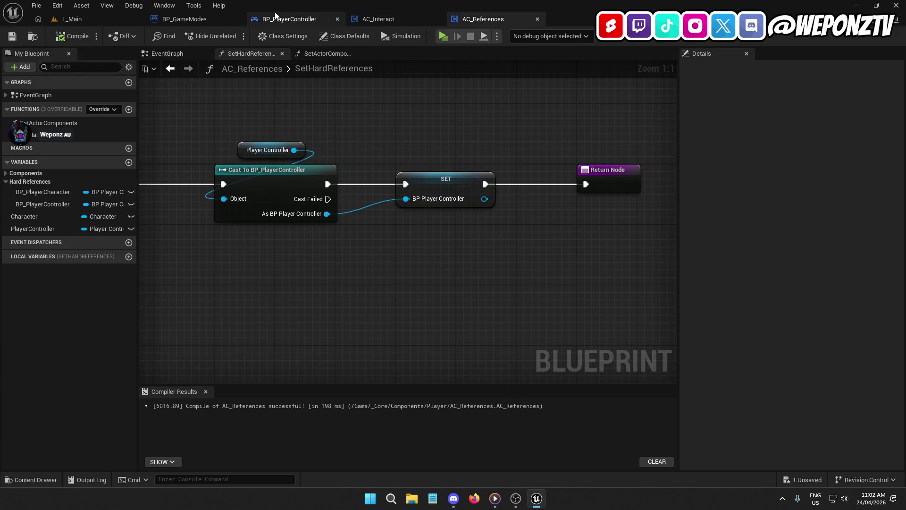
- Delete SRV Reset References and Get Component by Class from SpawnPlayer, wiring Possess to the Return Node
{"action": "left_click", "coordinate": [205, 20]}
{"action": "left_click", "coordinate": [505, 178]}
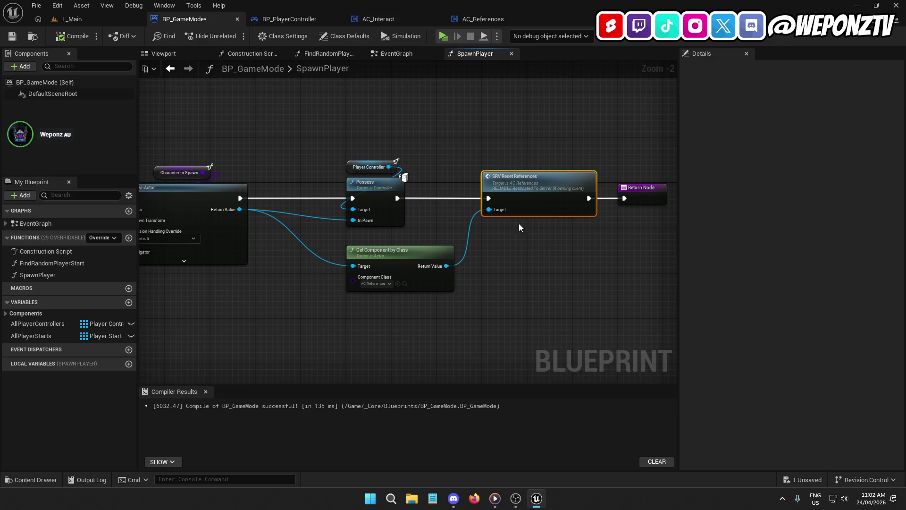
{"action": "key", "text": "Delete"}
{"action": "left_click", "coordinate": [376, 249]}
{"action": "key", "text": "Delete"}
{"action": "left_click_drag", "start_coordinate": [397, 199], "coordinate": [396, 200]}
{"action": "mouse_move", "coordinate": [634, 194]}
{"action": "left_mouse_down"}
{"action": "mouse_move", "coordinate": [483, 196]}
{"action": "mouse_move", "coordinate": [499, 197]}
{"action": "left_mouse_up"}
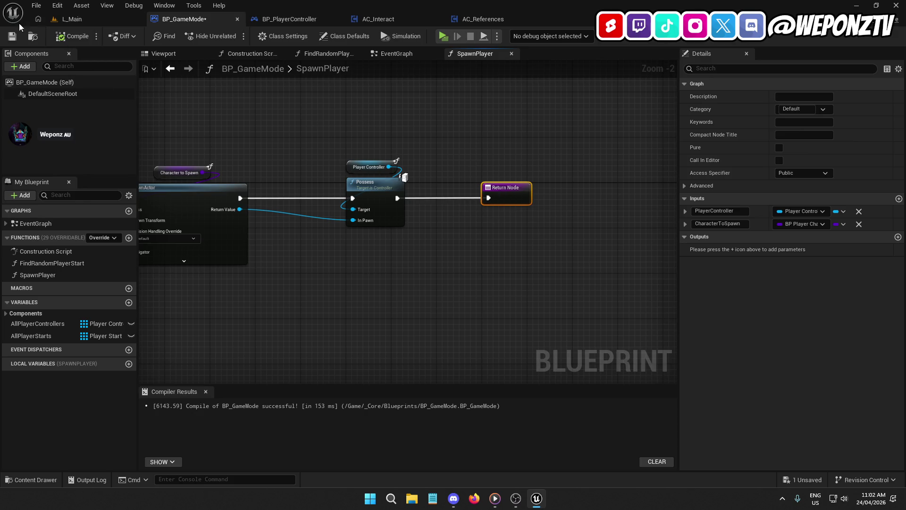
- Save BP_GameMode and start a play-test of L_Main
{"action": "left_click", "coordinate": [13, 36]}
{"action": "left_click", "coordinate": [128, 19]}
{"action": "left_click", "coordinate": [233, 37]}
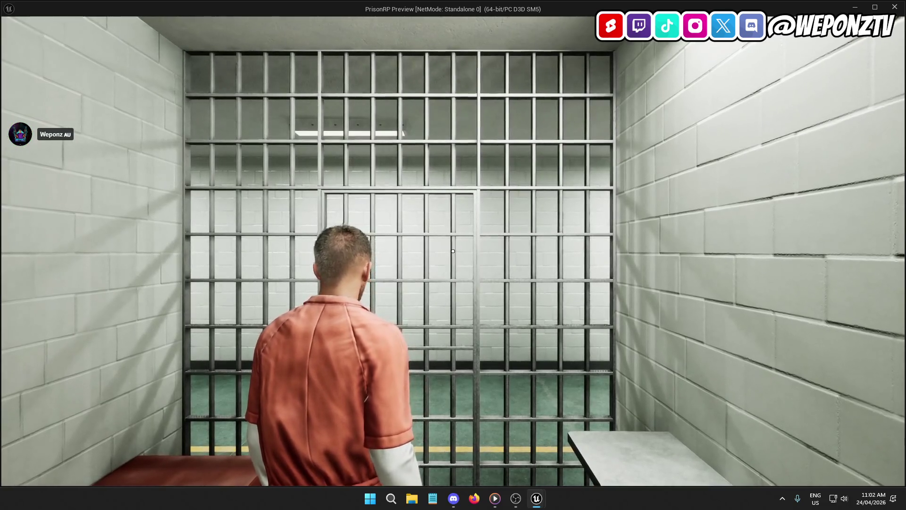
- Exit the play-test and pan BP_PlayerController's EventGraph to Set Input Mode Game Only and OC Create Main UI
{"action": "key", "text": "alt+Tab"}
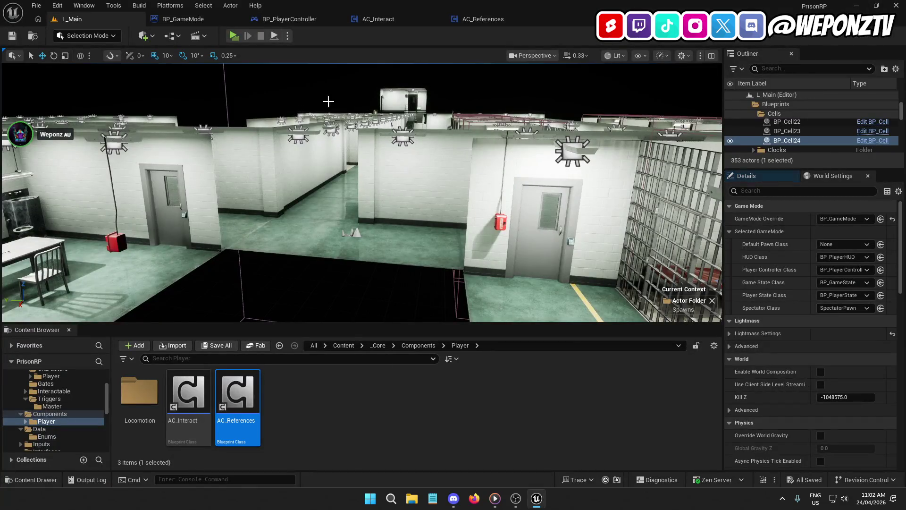
{"action": "left_click", "coordinate": [230, 20]}
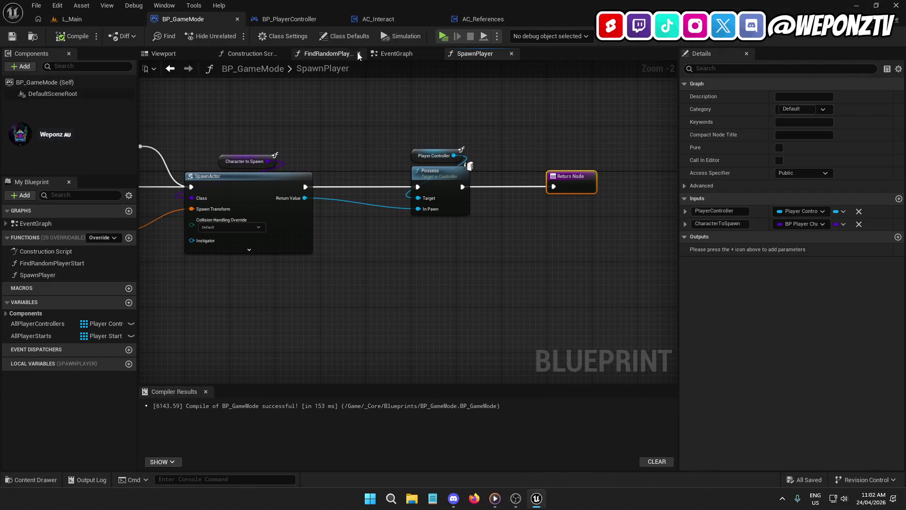
{"action": "left_click", "coordinate": [305, 20]}
{"action": "mouse_move", "coordinate": [363, 178]}
{"action": "left_mouse_down"}
{"action": "mouse_move", "coordinate": [299, 166]}
{"action": "mouse_move", "coordinate": [20, 261]}
{"action": "mouse_move", "coordinate": [57, 257]}
{"action": "left_mouse_up"}
{"action": "left_click_drag", "start_coordinate": [613, 213], "coordinate": [194, 238]}
{"action": "left_click_drag", "start_coordinate": [330, 260], "coordinate": [396, 267]}
{"action": "left_click_drag", "start_coordinate": [260, 224], "coordinate": [387, 211]}
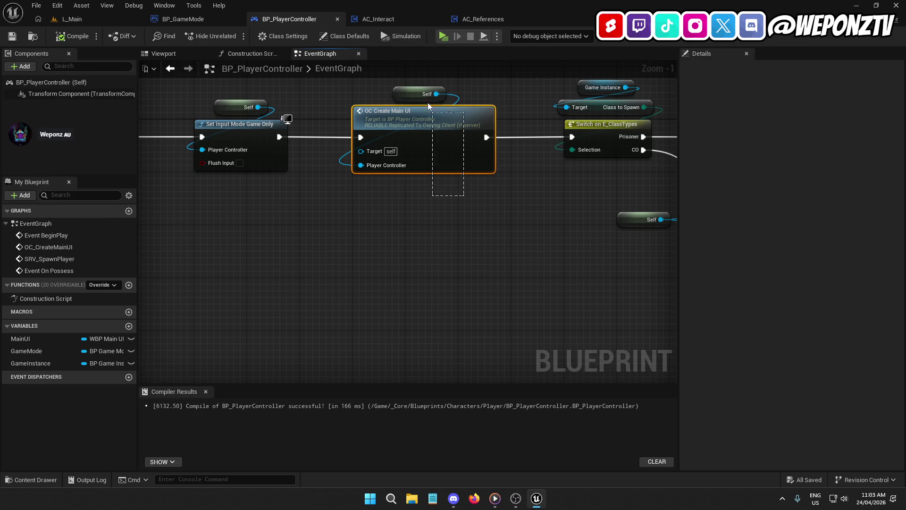
- Delete OC Create Main UI and its Self node from Begin Play, rejoining the chain to the class switch
{"action": "left_click_drag", "start_coordinate": [431, 109], "coordinate": [400, 88]}
{"action": "key", "text": "Delete"}
{"action": "left_click_drag", "start_coordinate": [572, 137], "coordinate": [282, 137]}
{"action": "scroll", "coordinate": [414, 199], "scroll_direction": "down", "scroll_amount": 4}
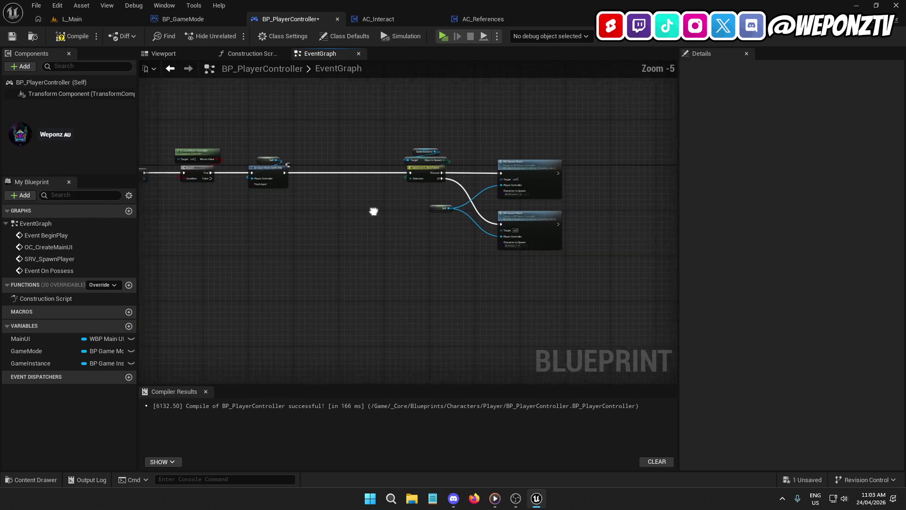
{"action": "mouse_move", "coordinate": [558, 259]}
{"action": "left_mouse_down"}
{"action": "mouse_move", "coordinate": [378, 148]}
{"action": "mouse_move", "coordinate": [329, 165]}
{"action": "left_mouse_up"}
{"action": "scroll", "coordinate": [331, 177], "scroll_direction": "up", "scroll_amount": 3}
{"action": "left_click", "coordinate": [313, 207]}
- Delete Set Input Mode Game Only with its Self node and wire Branch True to the class switch
{"action": "left_click_drag", "start_coordinate": [450, 275], "coordinate": [424, 208]}
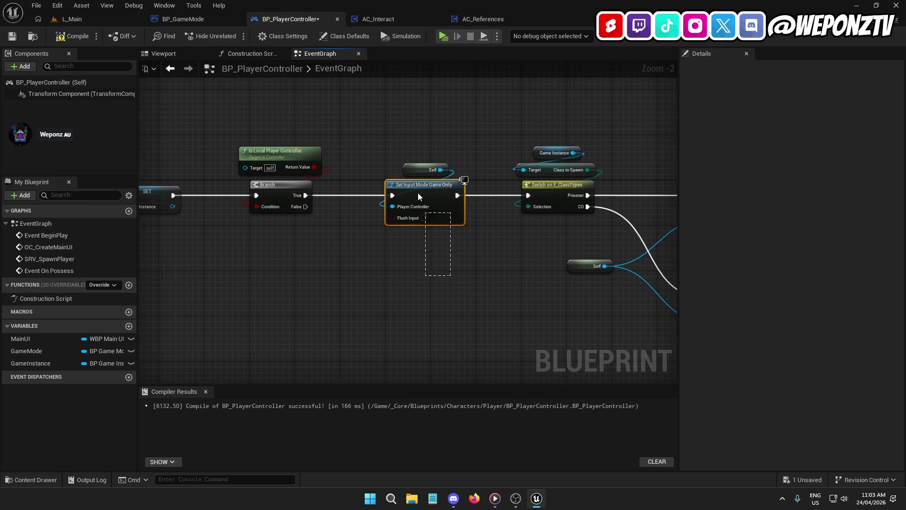
{"action": "left_click_drag", "start_coordinate": [402, 158], "coordinate": [401, 147]}
{"action": "key", "text": "Delete"}
{"action": "mouse_move", "coordinate": [528, 196]}
{"action": "left_mouse_down"}
{"action": "mouse_move", "coordinate": [343, 205]}
{"action": "mouse_move", "coordinate": [306, 195]}
{"action": "left_mouse_up"}
{"action": "scroll", "coordinate": [497, 297], "scroll_direction": "down", "scroll_amount": 2}
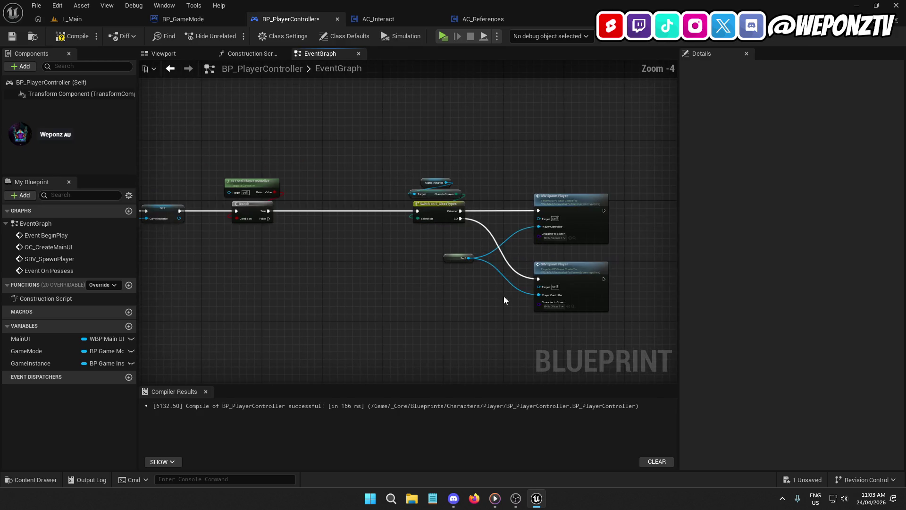
{"action": "mouse_move", "coordinate": [555, 280]}
{"action": "left_mouse_down"}
{"action": "mouse_move", "coordinate": [430, 183]}
{"action": "mouse_move", "coordinate": [419, 207]}
{"action": "mouse_move", "coordinate": [348, 213]}
{"action": "mouse_move", "coordinate": [503, 192]}
{"action": "mouse_move", "coordinate": [569, 159]}
{"action": "left_mouse_up"}
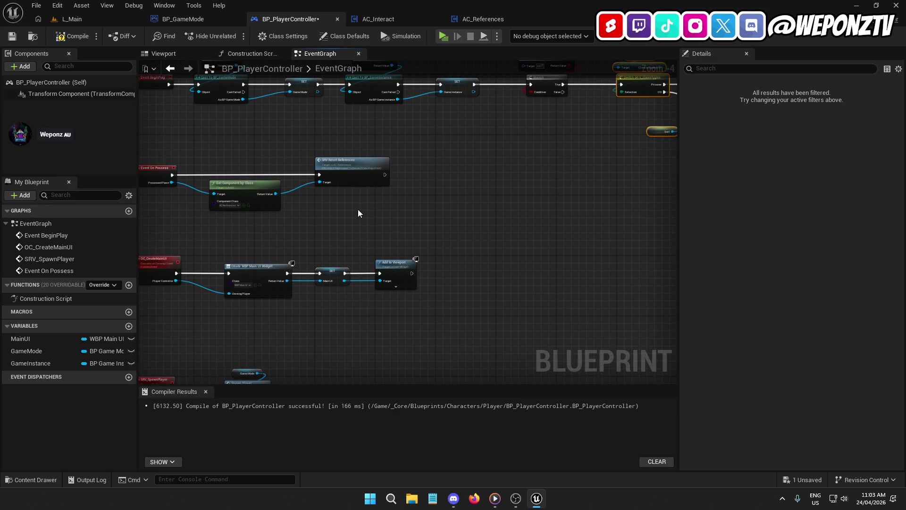
- Paste OC Create Main UI after SRV Reset References in the On Possess chain and wire it in
{"action": "left_click_drag", "start_coordinate": [358, 212], "coordinate": [434, 211]}
{"action": "scroll", "coordinate": [434, 210], "scroll_direction": "up", "scroll_amount": 2}
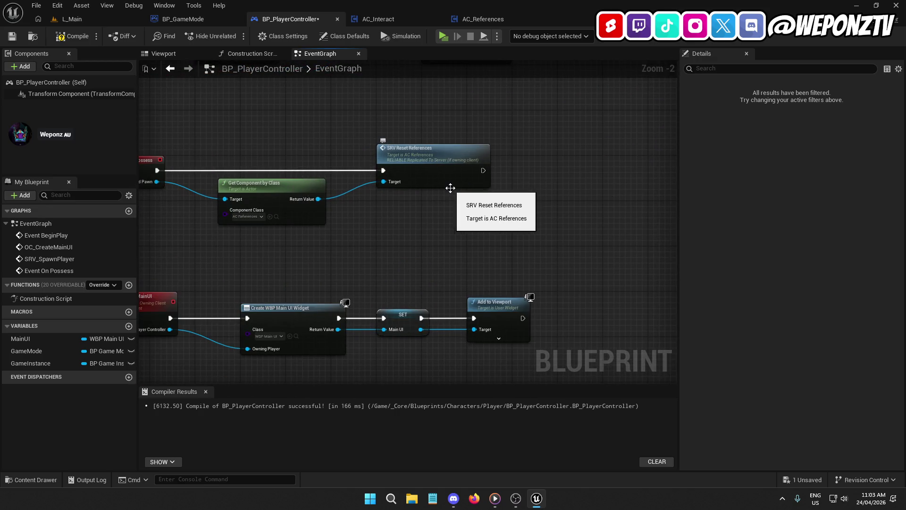
{"action": "mouse_move", "coordinate": [493, 233]}
{"action": "left_mouse_down"}
{"action": "mouse_move", "coordinate": [318, 154]}
{"action": "mouse_move", "coordinate": [273, 121]}
{"action": "left_mouse_up"}
{"action": "key", "text": "Delete"}
{"action": "key", "text": "ctrl+v"}
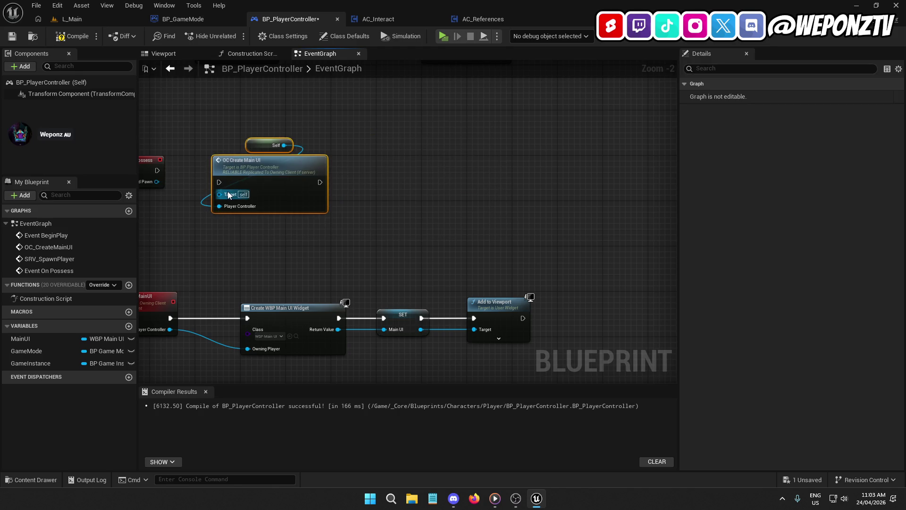
{"action": "key", "text": "ctrl+z"}
{"action": "key", "text": "ctrl+z"}
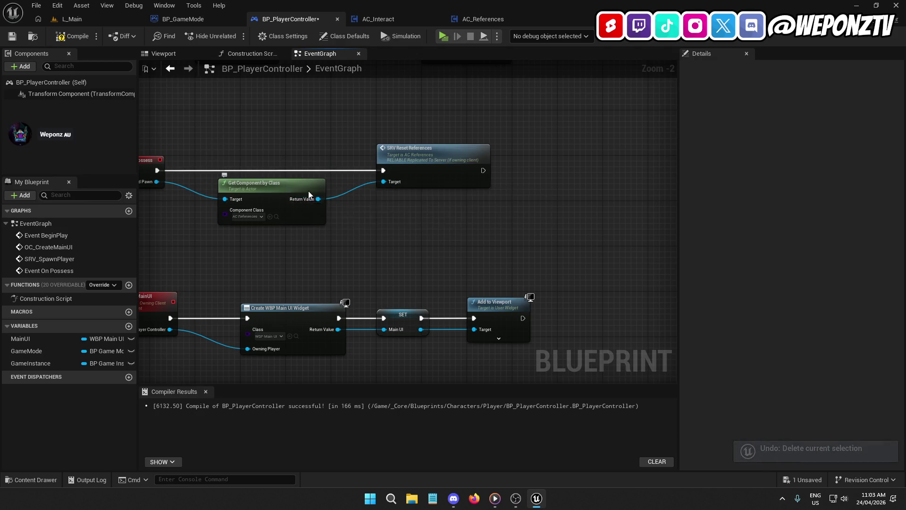
{"action": "left_click_drag", "start_coordinate": [303, 193], "coordinate": [191, 174]}
{"action": "key", "text": "ctrl+v"}
{"action": "mouse_move", "coordinate": [425, 151]}
{"action": "left_mouse_down"}
{"action": "mouse_move", "coordinate": [364, 152]}
{"action": "mouse_move", "coordinate": [373, 152]}
{"action": "left_mouse_up"}
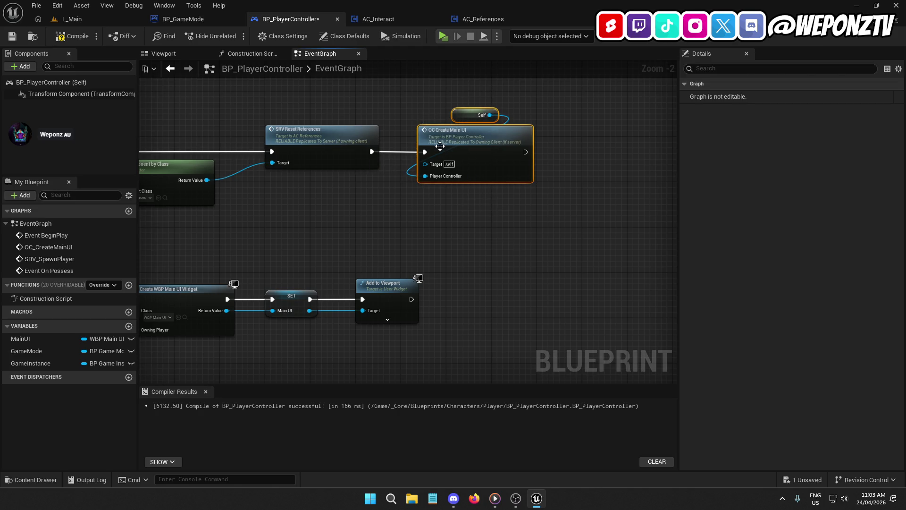
{"action": "left_click_drag", "start_coordinate": [441, 141], "coordinate": [424, 141]}
{"action": "left_click", "coordinate": [381, 210]}
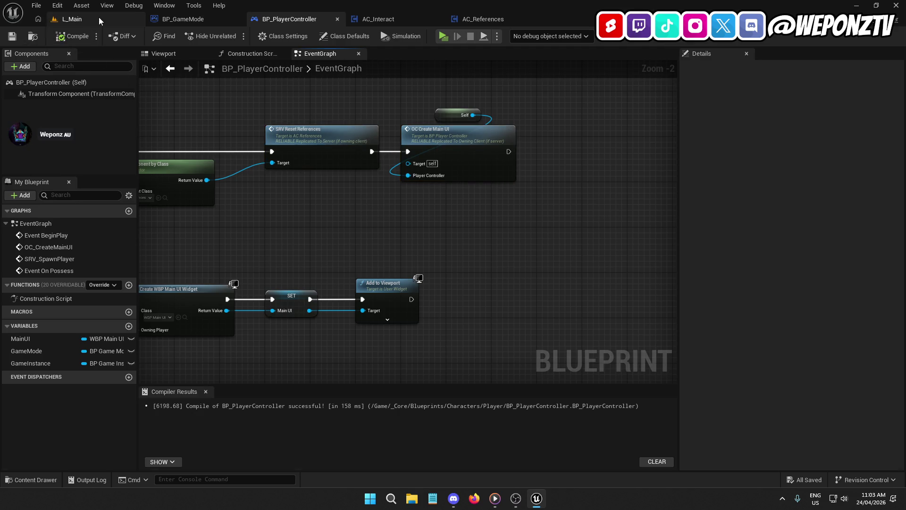
- Play-test L_Main, then inspect BP_PlayerController's possess and OC_CreateMainUI chains
{"action": "left_click", "coordinate": [76, 19]}
{"action": "left_click", "coordinate": [229, 36]}
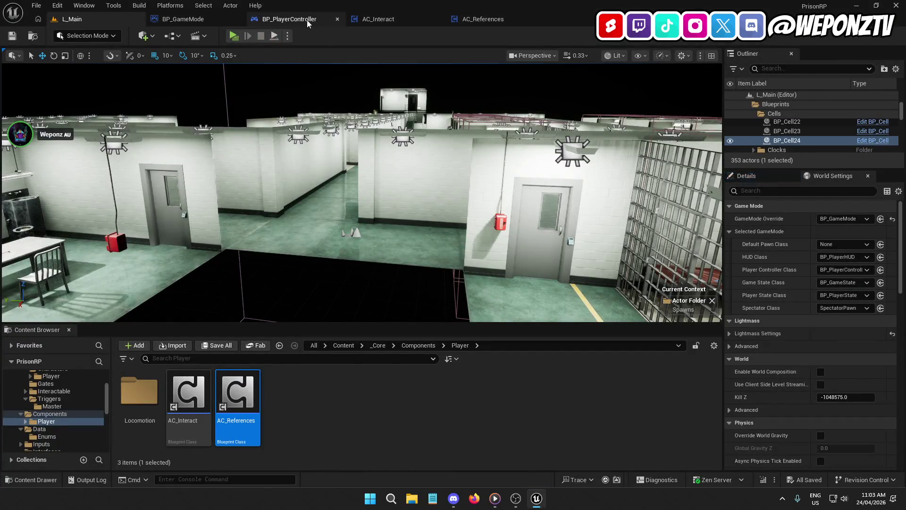
{"action": "left_click", "coordinate": [310, 20]}
{"action": "mouse_move", "coordinate": [396, 155]}
{"action": "left_mouse_down"}
{"action": "mouse_move", "coordinate": [540, 110]}
{"action": "mouse_move", "coordinate": [585, 65]}
{"action": "mouse_move", "coordinate": [680, 61]}
{"action": "mouse_move", "coordinate": [609, 103]}
{"action": "mouse_move", "coordinate": [463, 109]}
{"action": "mouse_move", "coordinate": [457, 211]}
{"action": "mouse_move", "coordinate": [473, 224]}
{"action": "mouse_move", "coordinate": [417, 291]}
{"action": "mouse_move", "coordinate": [548, 287]}
{"action": "mouse_move", "coordinate": [439, 314]}
{"action": "mouse_move", "coordinate": [368, 352]}
{"action": "mouse_move", "coordinate": [299, 329]}
{"action": "left_mouse_up"}
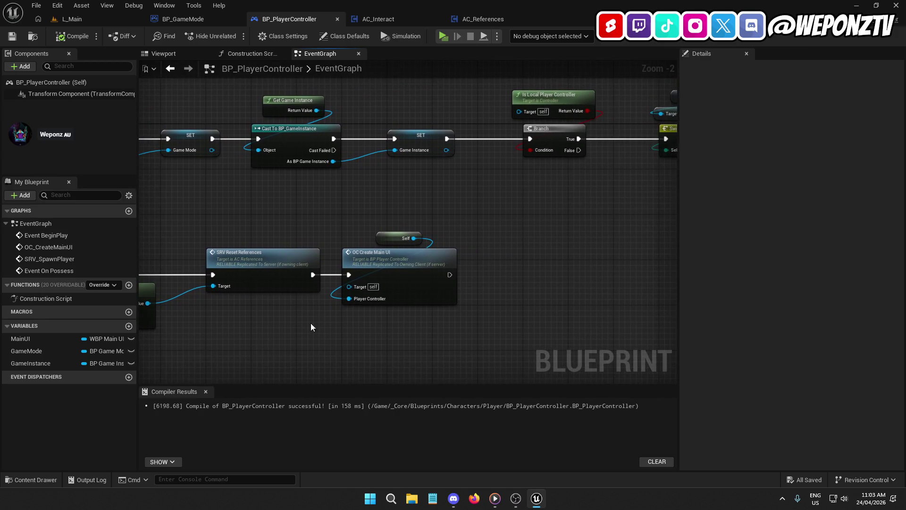
{"action": "double_click", "coordinate": [399, 263]}
{"action": "left_click_drag", "start_coordinate": [141, 253], "coordinate": [139, 254]}
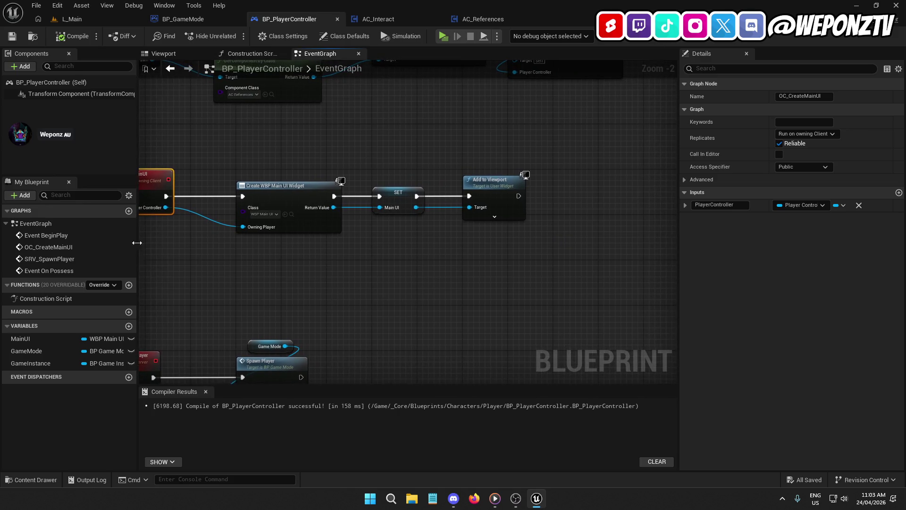
- In AC_Interact's EventGraph, break Event Begin Play's link to the Delay and save
{"action": "left_click", "coordinate": [388, 19]}
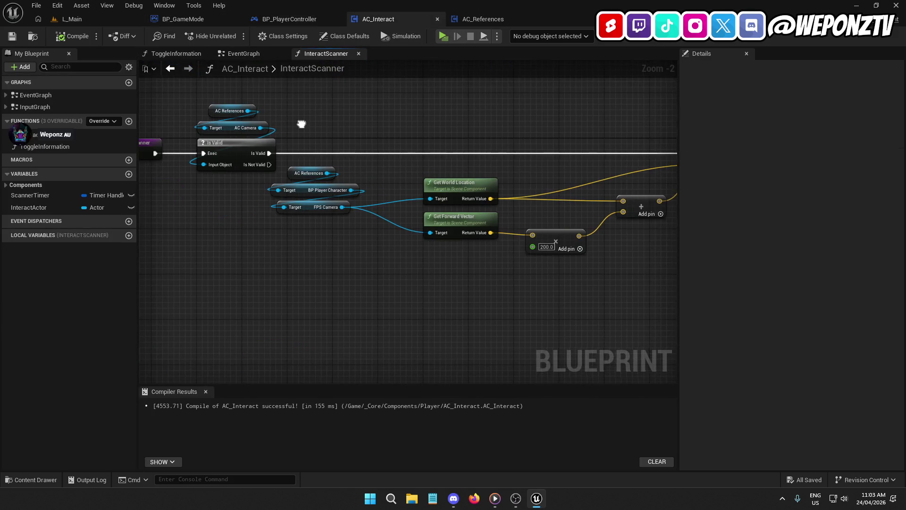
{"action": "left_click_drag", "start_coordinate": [301, 124], "coordinate": [490, 201]}
{"action": "left_click", "coordinate": [244, 53]}
{"action": "mouse_move", "coordinate": [188, 212]}
{"action": "left_mouse_down"}
{"action": "mouse_move", "coordinate": [292, 264]}
{"action": "mouse_move", "coordinate": [365, 258]}
{"action": "mouse_move", "coordinate": [355, 248]}
{"action": "left_mouse_up"}
{"action": "right_click", "coordinate": [337, 237]}
{"action": "left_click", "coordinate": [368, 253]}
{"action": "left_click", "coordinate": [13, 36]}
- Play-test L_Main again and stop the session with Esc
{"action": "left_click", "coordinate": [104, 20]}
{"action": "left_click", "coordinate": [234, 37]}
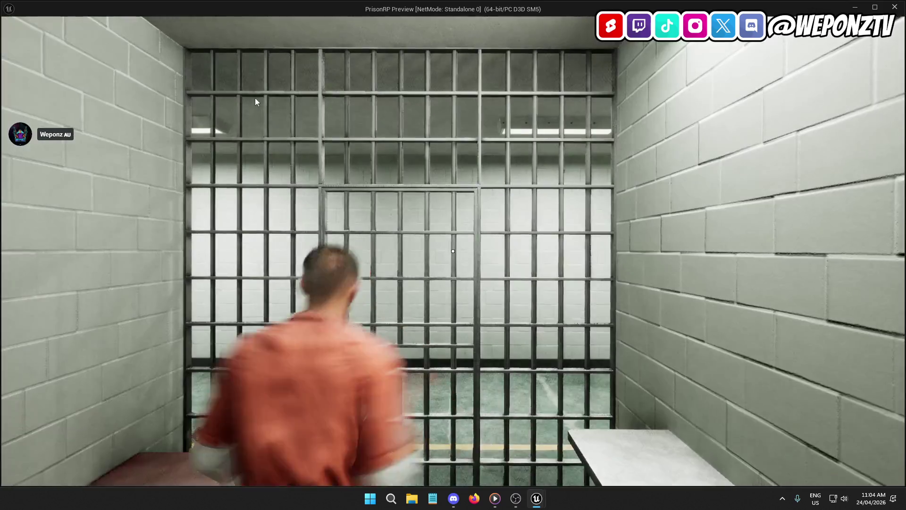
{"action": "key", "text": "Escape"}
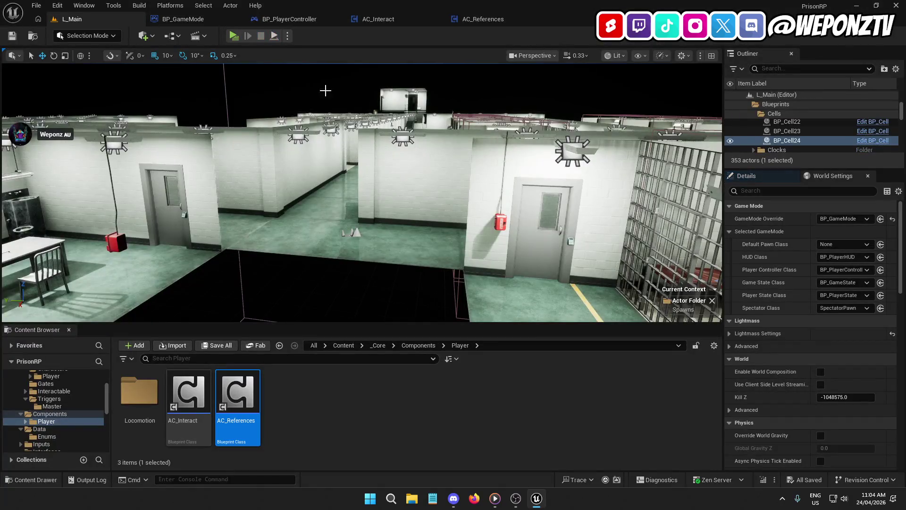
- Reconnect AC_Interact's Event Begin Play to its Delay node
{"action": "left_click", "coordinate": [486, 21]}
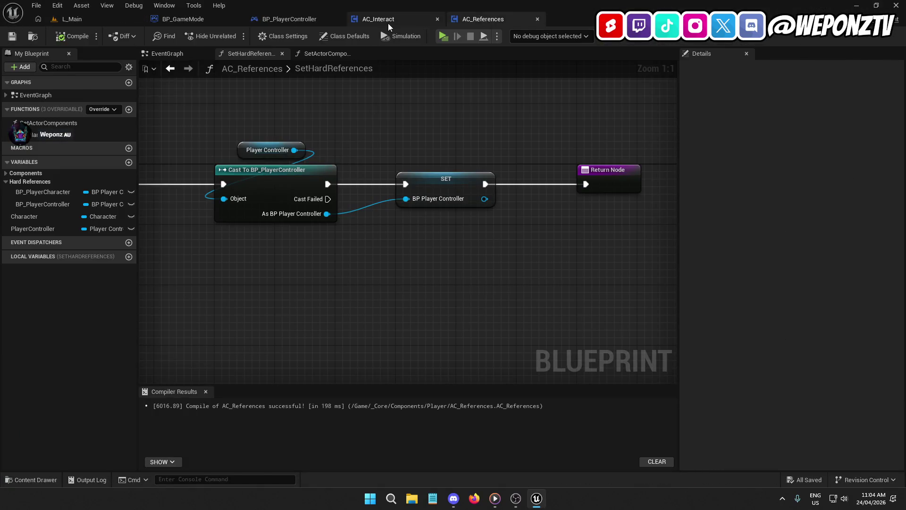
{"action": "left_click", "coordinate": [382, 19]}
{"action": "mouse_move", "coordinate": [342, 242]}
{"action": "left_mouse_down"}
{"action": "mouse_move", "coordinate": [379, 244]}
{"action": "mouse_move", "coordinate": [208, 241]}
{"action": "mouse_move", "coordinate": [32, 199]}
{"action": "left_mouse_up"}
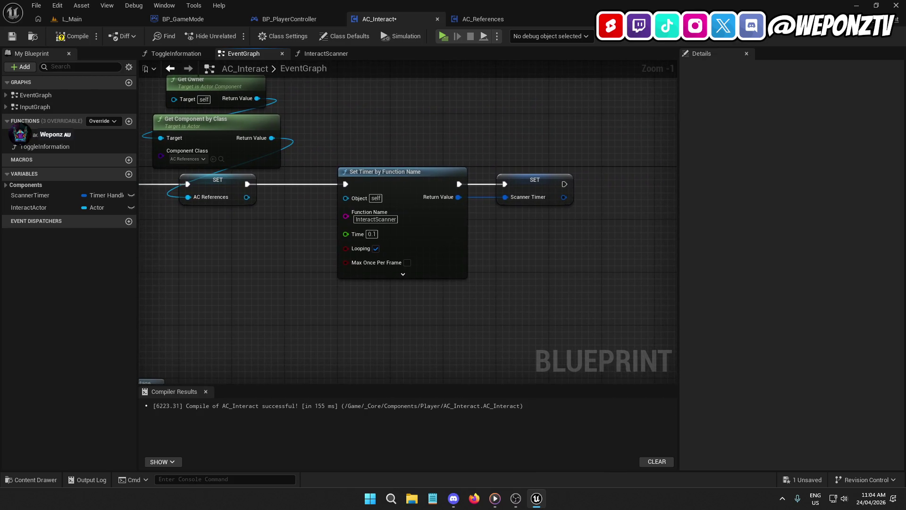
{"action": "left_click_drag", "start_coordinate": [168, 173], "coordinate": [469, 121]}
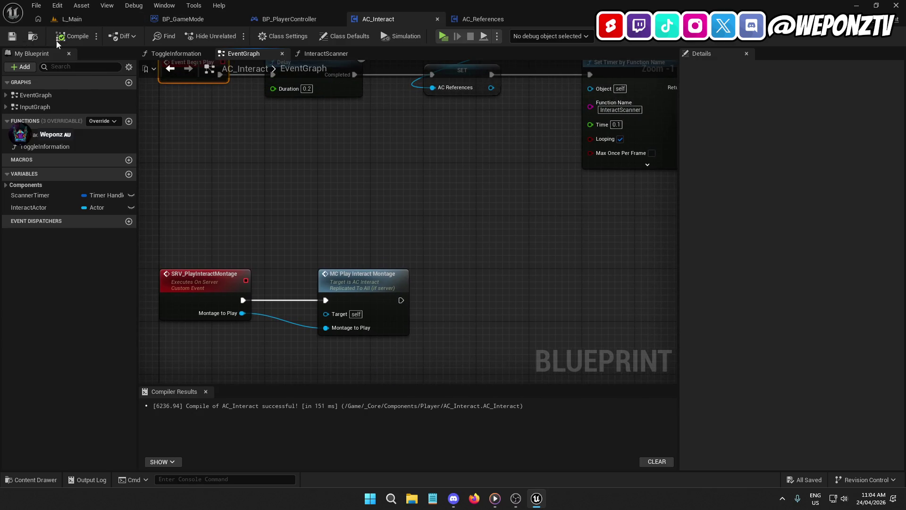
{"action": "mouse_move", "coordinate": [277, 120]}
{"action": "left_mouse_down"}
{"action": "mouse_move", "coordinate": [385, 225]}
{"action": "mouse_move", "coordinate": [337, 230]}
{"action": "left_mouse_up"}
- In AC_References, close the SetHardReferences graph and view Begin Play beside the SRV_ResetReferences chain
{"action": "left_click", "coordinate": [487, 21]}
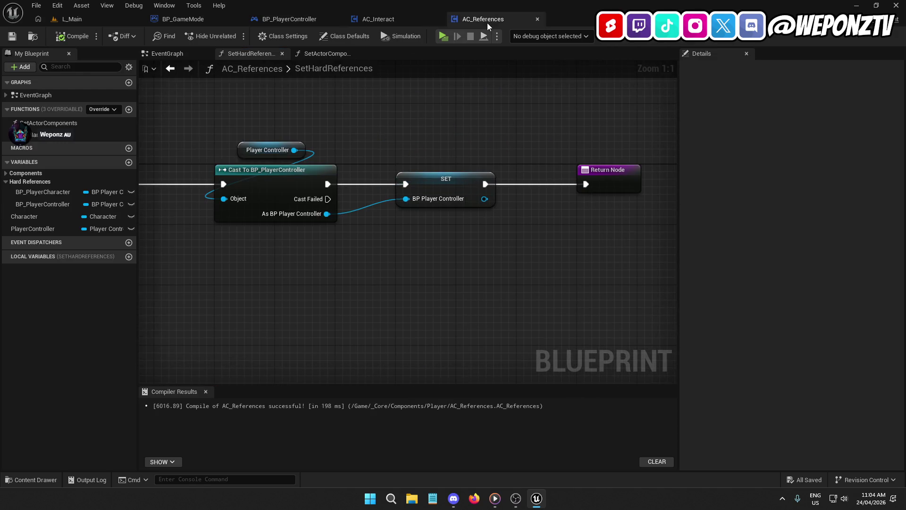
{"action": "scroll", "coordinate": [525, 241], "scroll_direction": "down", "scroll_amount": 2}
{"action": "mouse_move", "coordinate": [525, 241]}
{"action": "left_mouse_down"}
{"action": "mouse_move", "coordinate": [658, 241]}
{"action": "mouse_move", "coordinate": [542, 279]}
{"action": "left_mouse_up"}
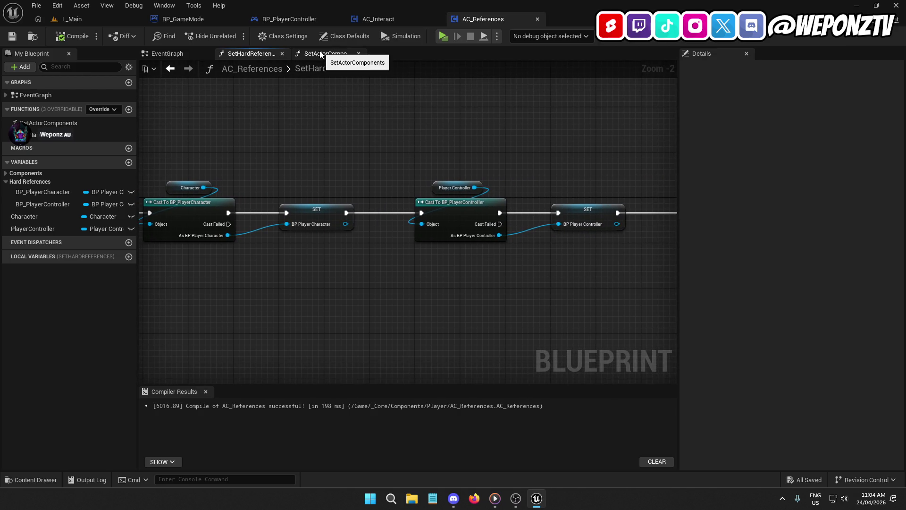
{"action": "left_click", "coordinate": [282, 54]}
{"action": "mouse_move", "coordinate": [421, 157]}
{"action": "left_mouse_down"}
{"action": "mouse_move", "coordinate": [378, 172]}
{"action": "mouse_move", "coordinate": [380, 165]}
{"action": "mouse_move", "coordinate": [214, 271]}
{"action": "mouse_move", "coordinate": [538, 68]}
{"action": "mouse_move", "coordinate": [328, 93]}
{"action": "mouse_move", "coordinate": [387, 74]}
{"action": "mouse_move", "coordinate": [788, 55]}
{"action": "left_mouse_up"}
{"action": "left_click_drag", "start_coordinate": [108, 247], "coordinate": [383, 255]}
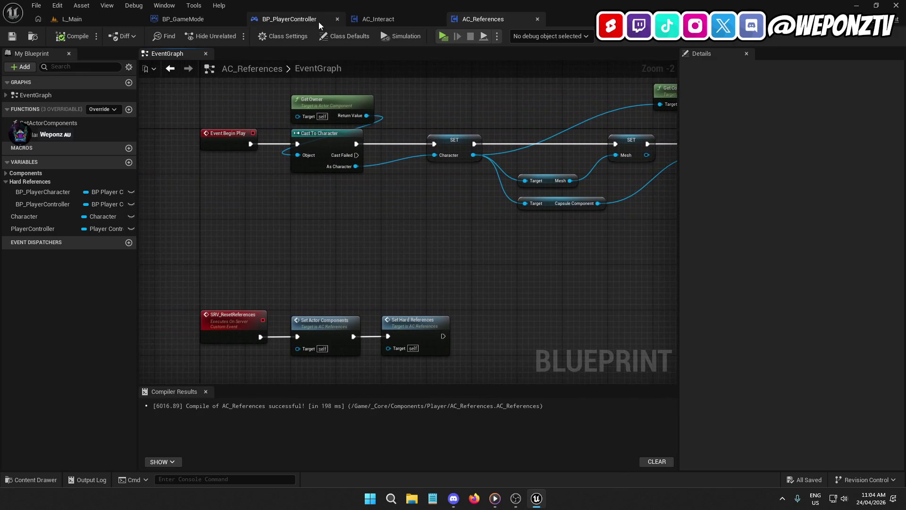
- In BP_GameMode's SpawnPlayer graph, move the Return Node closer to Possess and save
{"action": "left_click", "coordinate": [321, 22]}
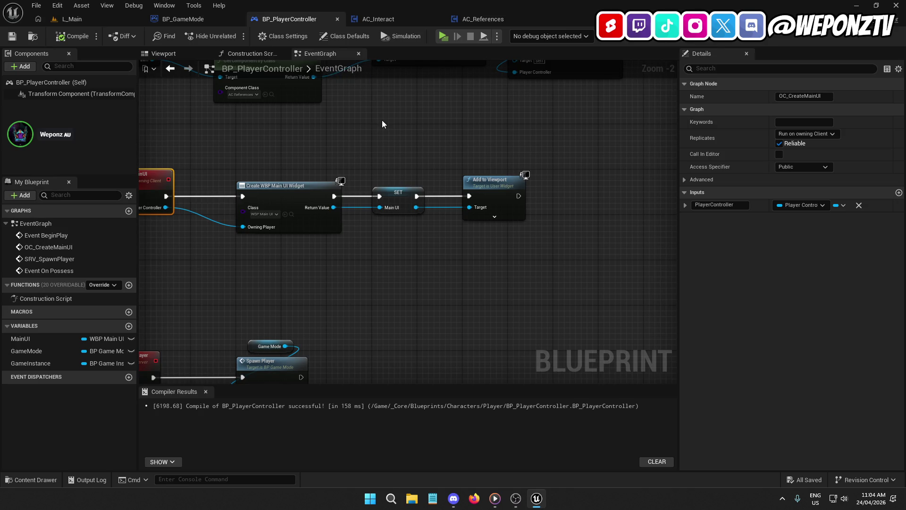
{"action": "left_click", "coordinate": [183, 19]}
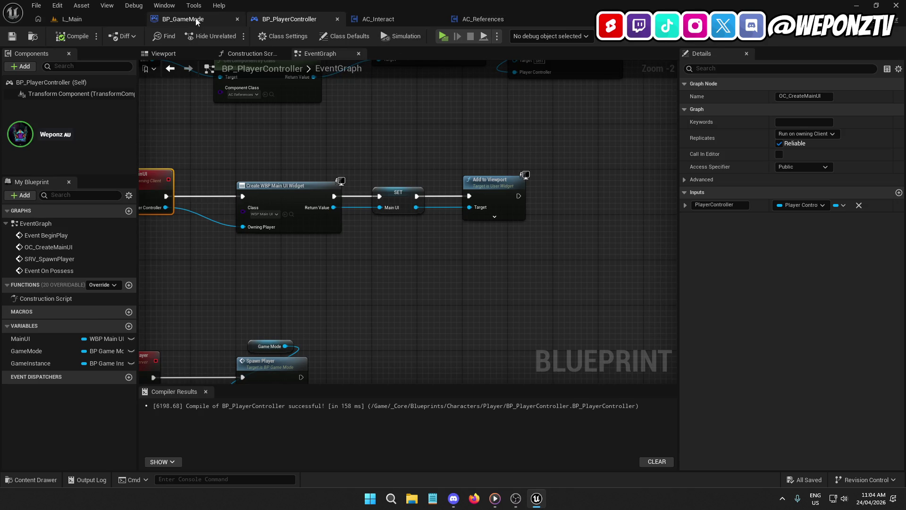
{"action": "mouse_move", "coordinate": [333, 109]}
{"action": "left_mouse_down"}
{"action": "mouse_move", "coordinate": [417, 100]}
{"action": "mouse_move", "coordinate": [362, 97]}
{"action": "left_mouse_up"}
{"action": "mouse_move", "coordinate": [600, 170]}
{"action": "left_mouse_down"}
{"action": "mouse_move", "coordinate": [574, 178]}
{"action": "mouse_move", "coordinate": [555, 170]}
{"action": "left_mouse_up"}
{"action": "left_click_drag", "start_coordinate": [540, 225], "coordinate": [589, 235]}
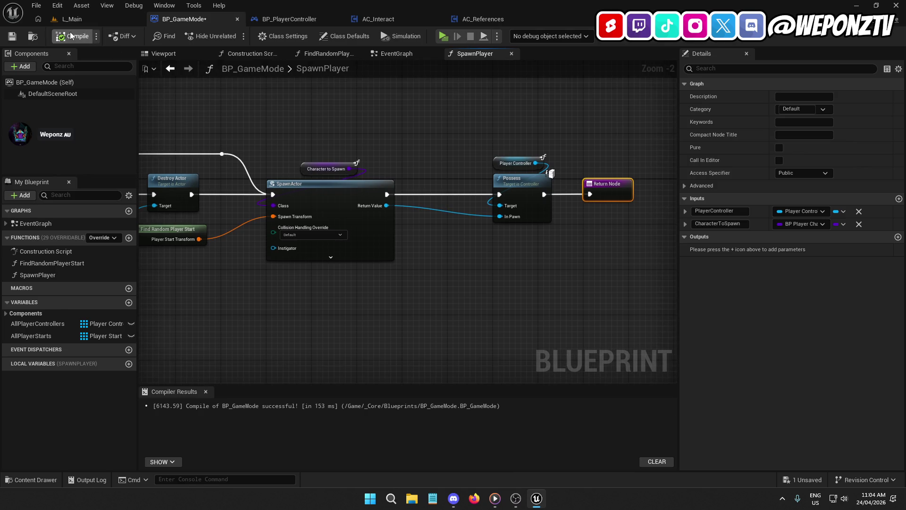
{"action": "left_click", "coordinate": [14, 37]}
- In L_Main, deselect the cell actor and fly the viewport into the cell block
{"action": "left_click", "coordinate": [72, 19]}
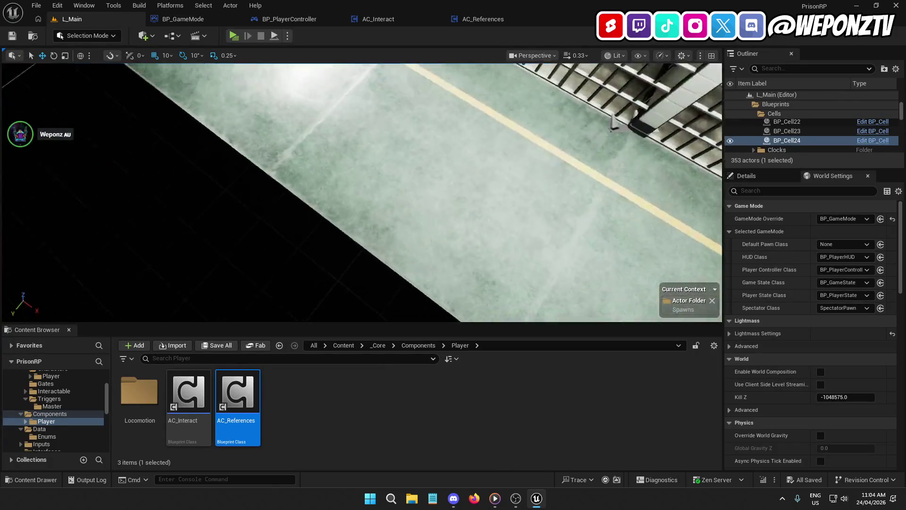
{"action": "scroll", "coordinate": [648, 139], "scroll_direction": "down", "scroll_amount": 5}
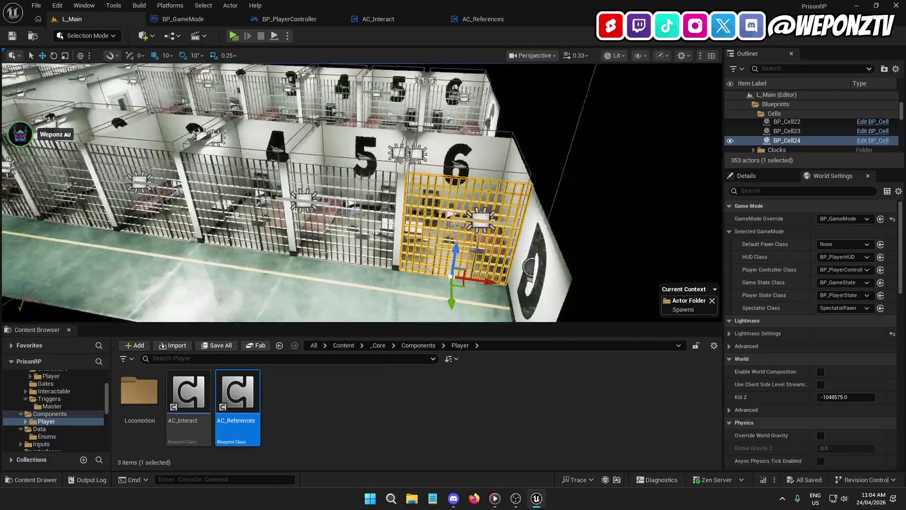
{"action": "left_click", "coordinate": [648, 140]}
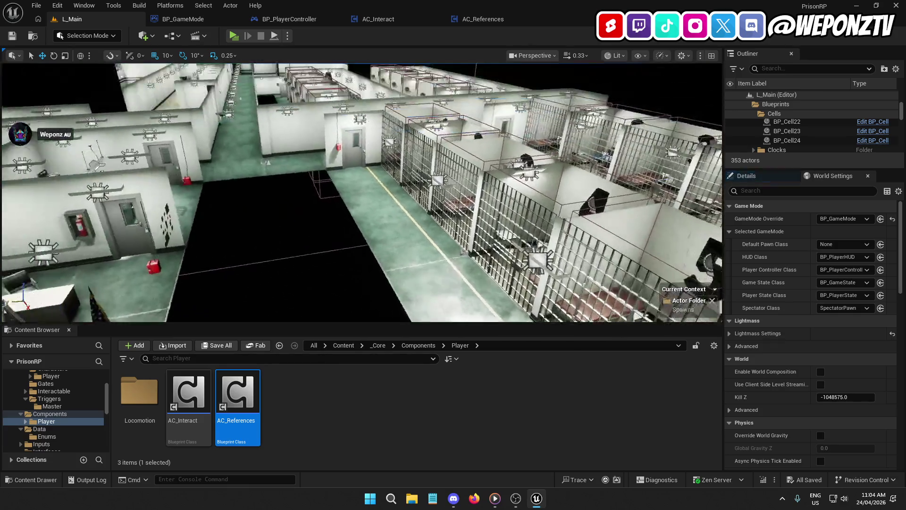
{"action": "key", "text": "w"}
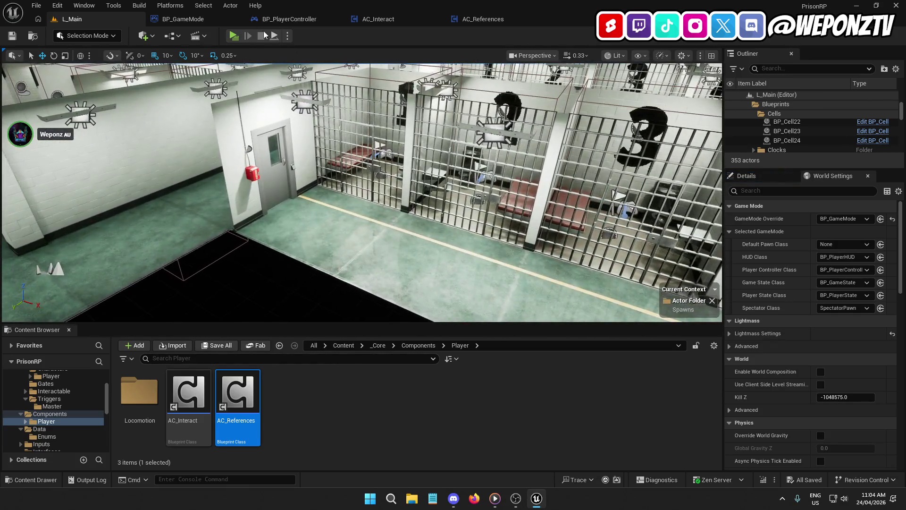
{"action": "left_click", "coordinate": [187, 23]}
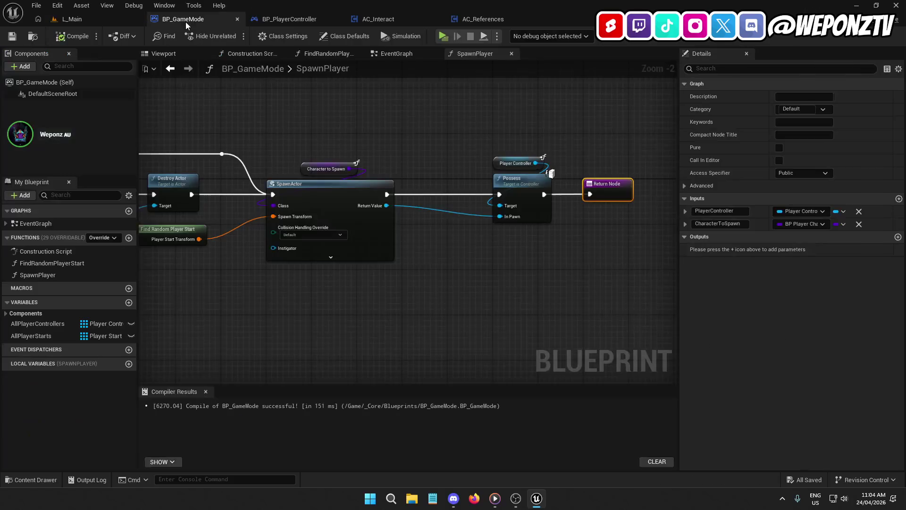
- Unlink Character to Spawn from SpawnActor's Class, set the class to MH_M_Prisoner1, and save
{"action": "mouse_move", "coordinate": [438, 123]}
{"action": "left_mouse_down"}
{"action": "mouse_move", "coordinate": [599, 129]}
{"action": "mouse_move", "coordinate": [675, 118]}
{"action": "mouse_move", "coordinate": [550, 95]}
{"action": "mouse_move", "coordinate": [466, 97]}
{"action": "left_mouse_up"}
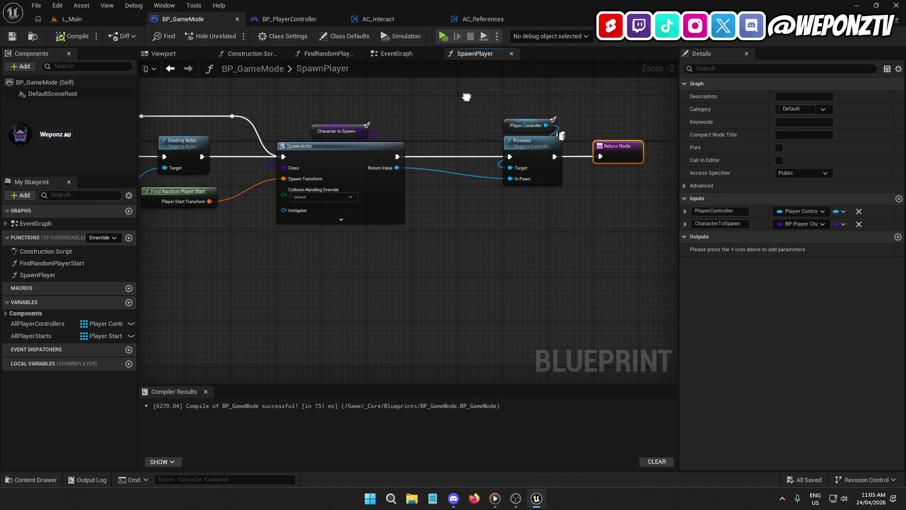
{"action": "mouse_move", "coordinate": [466, 97]}
{"action": "left_mouse_down"}
{"action": "mouse_move", "coordinate": [492, 108]}
{"action": "mouse_move", "coordinate": [897, 109]}
{"action": "left_mouse_up"}
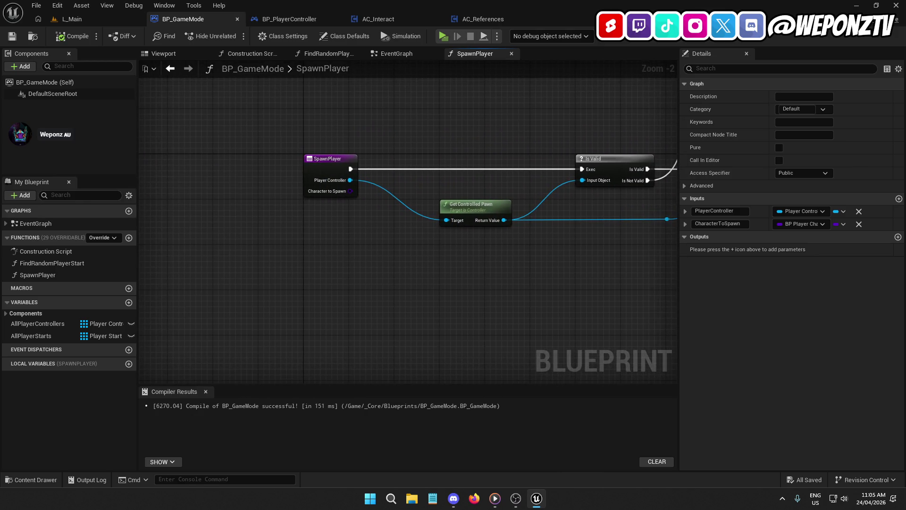
{"action": "left_click_drag", "start_coordinate": [765, 109], "coordinate": [401, 145]}
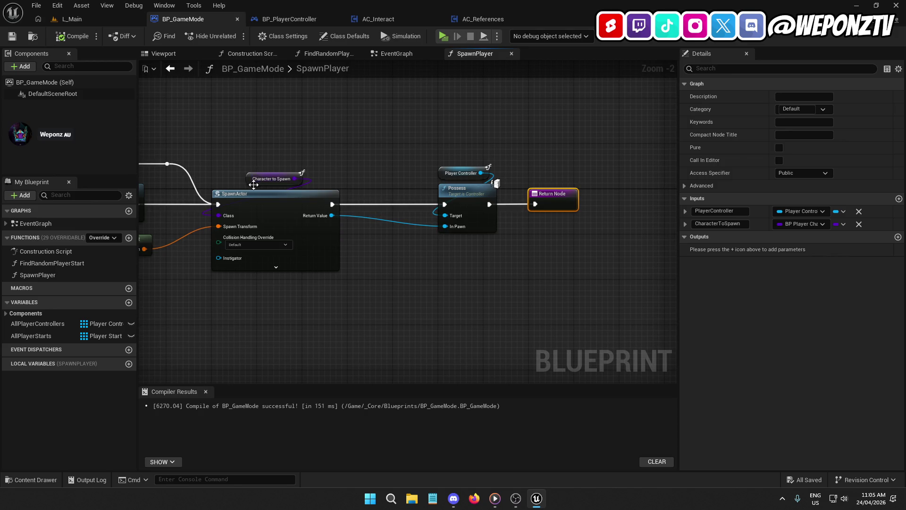
{"action": "right_click", "coordinate": [222, 213]}
{"action": "left_click", "coordinate": [259, 260]}
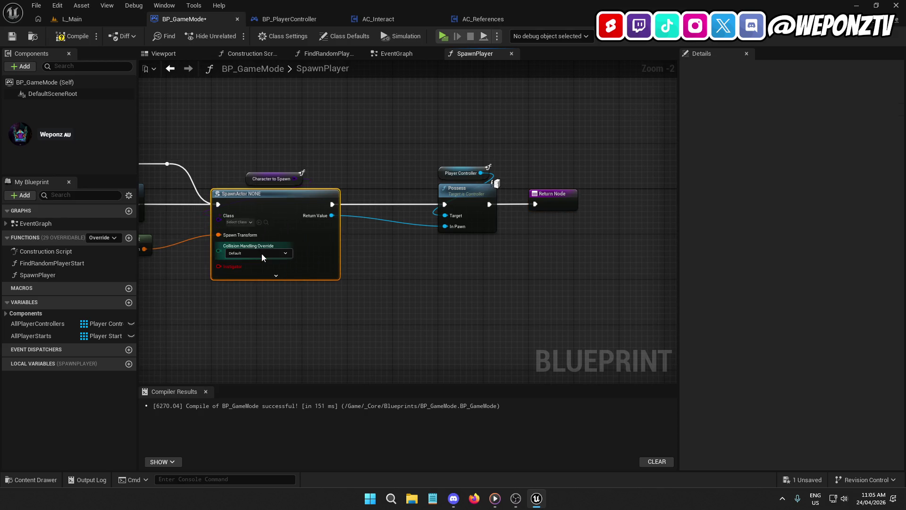
{"action": "left_click", "coordinate": [241, 223]}
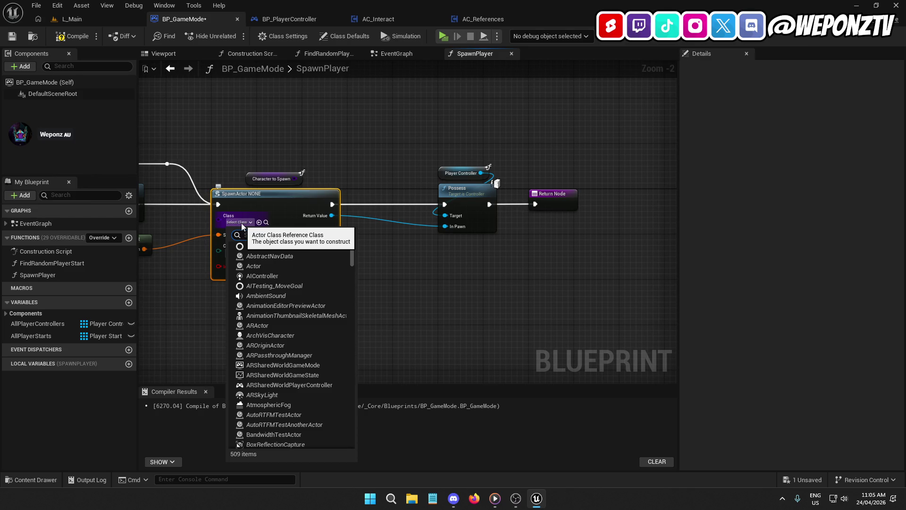
{"action": "type", "text": "pris"}
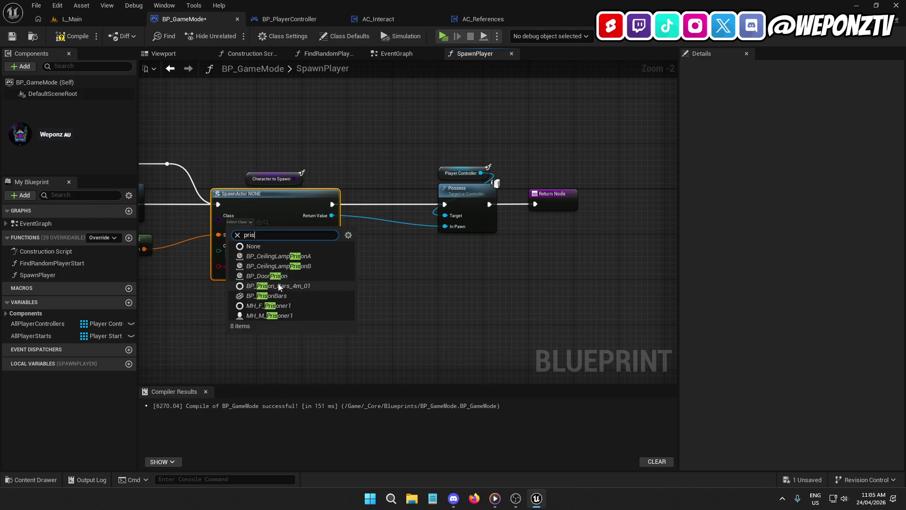
{"action": "left_click", "coordinate": [288, 315]}
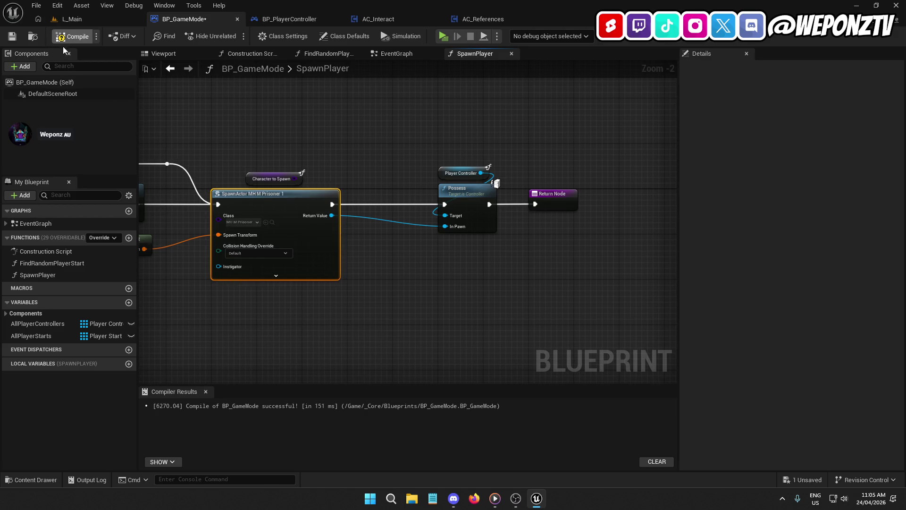
{"action": "left_click", "coordinate": [11, 38]}
{"action": "left_click", "coordinate": [106, 21]}
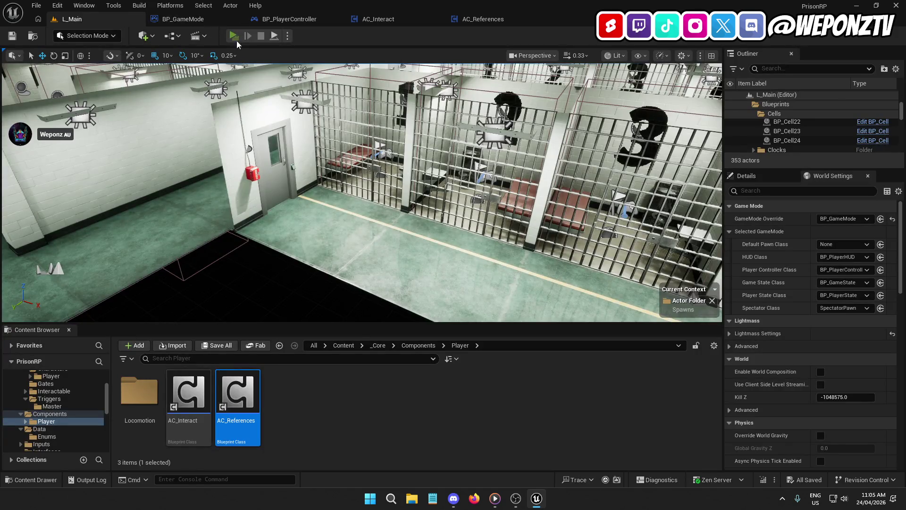
- Play-test the prisoner spawn, then revert a trial Class change and recompile BP_GameMode
{"action": "left_click", "coordinate": [234, 36]}
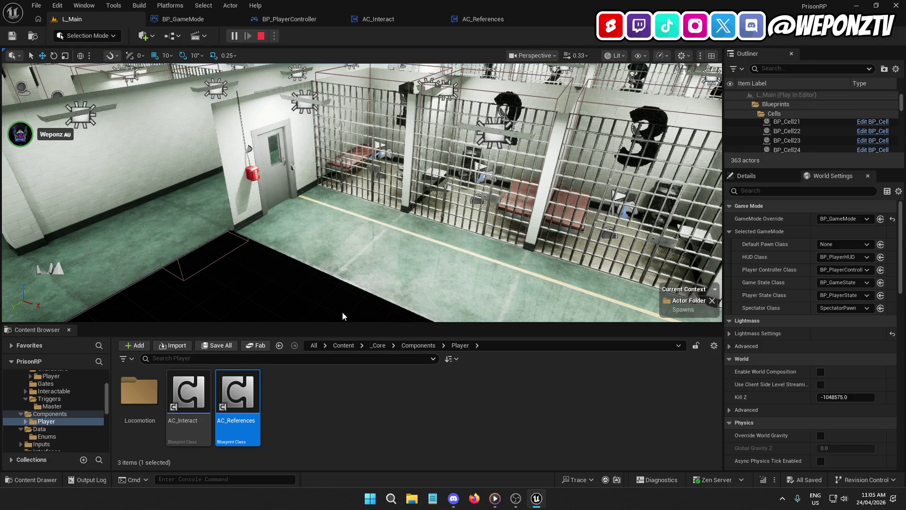
{"action": "left_click", "coordinate": [183, 18]}
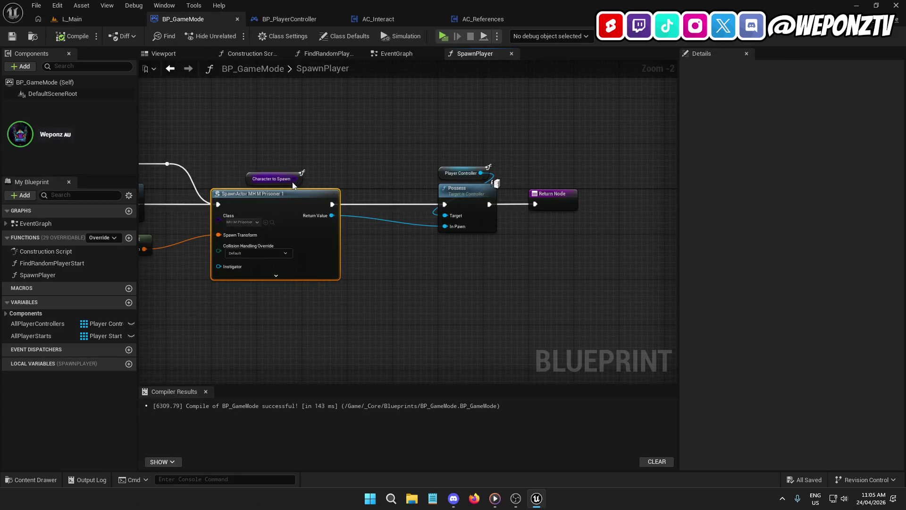
{"action": "left_click", "coordinate": [258, 219]}
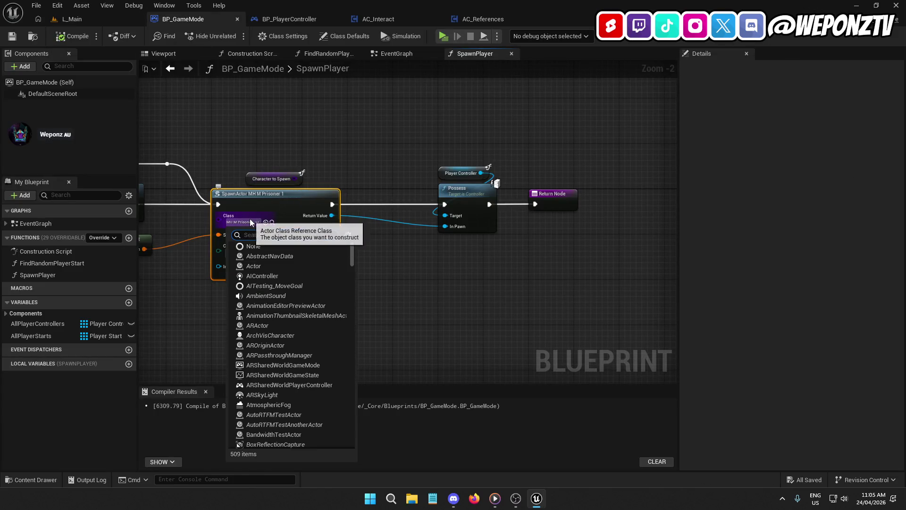
{"action": "left_click", "coordinate": [246, 245]}
{"action": "left_click_drag", "start_coordinate": [300, 179], "coordinate": [234, 217]}
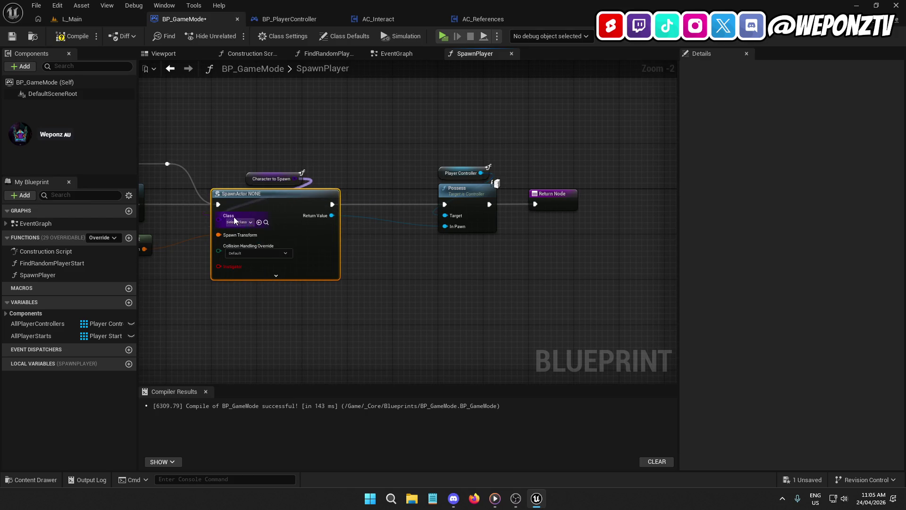
{"action": "left_click", "coordinate": [248, 161]}
{"action": "key", "text": "ctrl+z"}
{"action": "key", "text": "ctrl+s"}
{"action": "left_click", "coordinate": [66, 36]}
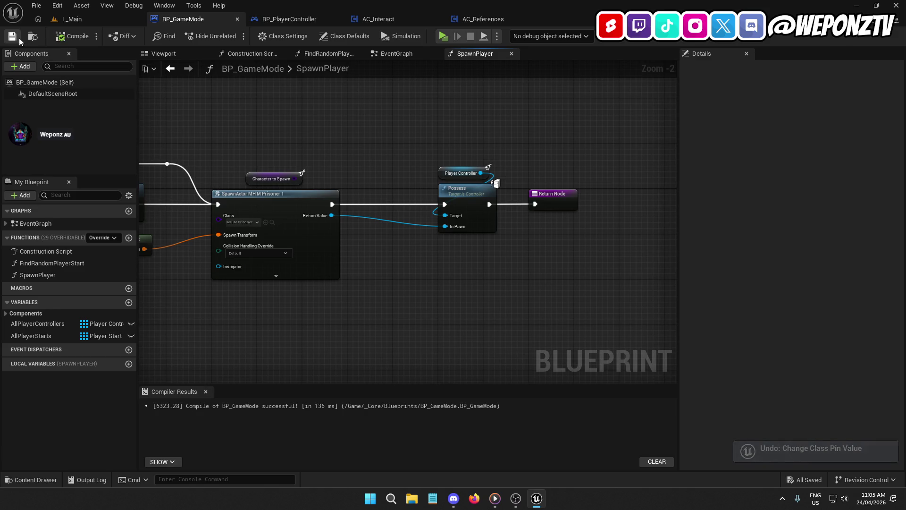
- Launch a standalone preview of L_Main and close it
{"action": "left_click", "coordinate": [110, 23]}
{"action": "left_click", "coordinate": [236, 36]}
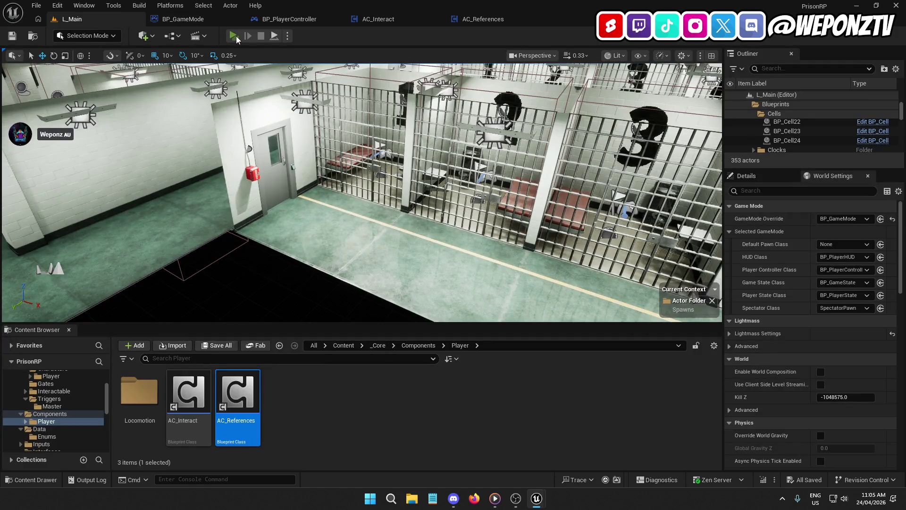
{"action": "key", "text": "Escape"}
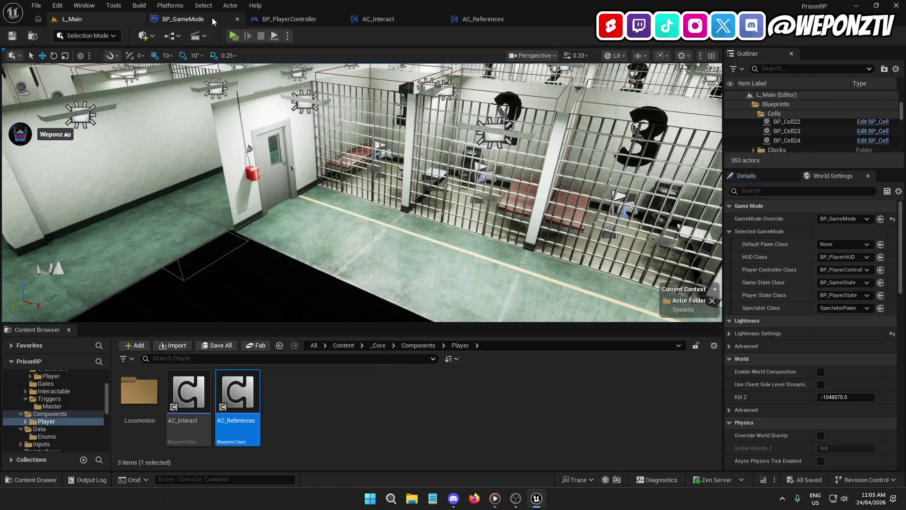
- Reset SpawnActor's Class to None, wire Character to Spawn into it, then compile and save
{"action": "left_click", "coordinate": [212, 18]}
{"action": "left_click", "coordinate": [239, 222]}
{"action": "left_click", "coordinate": [242, 245]}
{"action": "left_click_drag", "start_coordinate": [225, 217], "coordinate": [226, 216]}
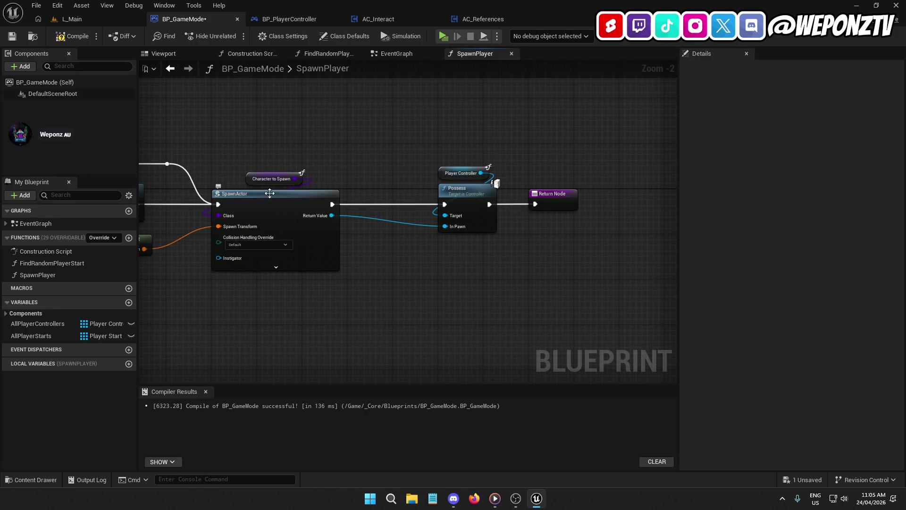
{"action": "left_click", "coordinate": [261, 178]}
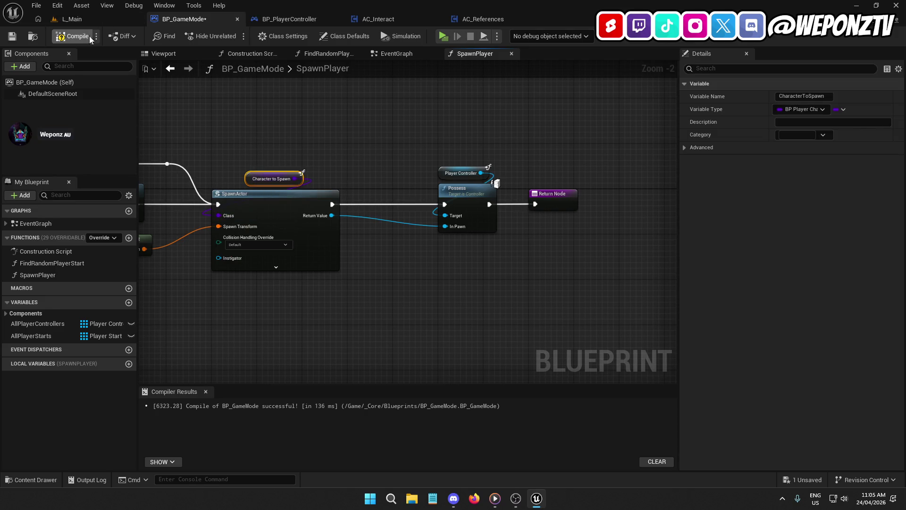
{"action": "left_click", "coordinate": [62, 33]}
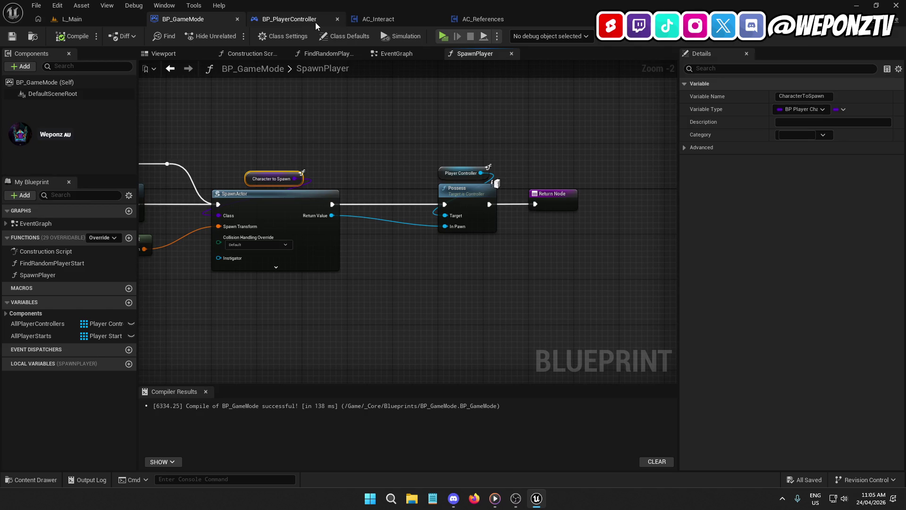
- Open BP_GameInstance from _Core > Blueprints and check ClassToSpawn's default value (Prisoner)
{"action": "left_click", "coordinate": [316, 22]}
{"action": "scroll", "coordinate": [458, 111], "scroll_direction": "up", "scroll_amount": 5}
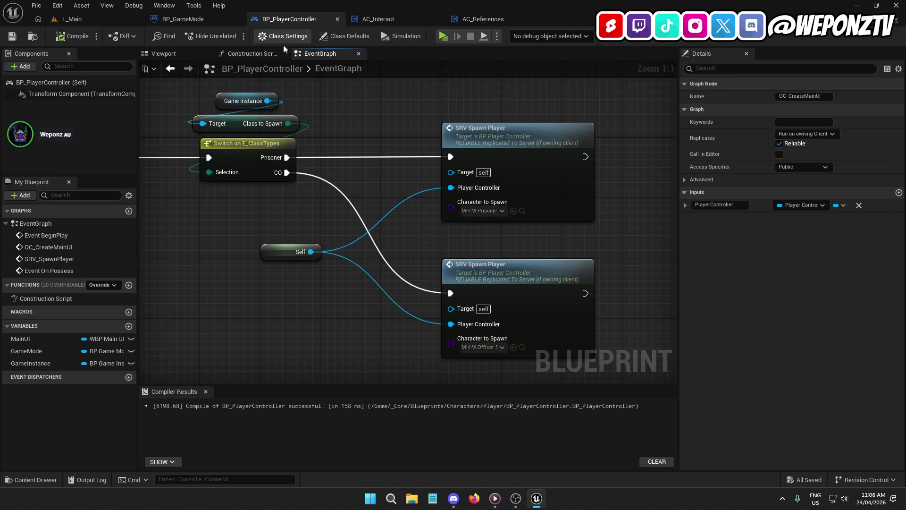
{"action": "left_click", "coordinate": [80, 14]}
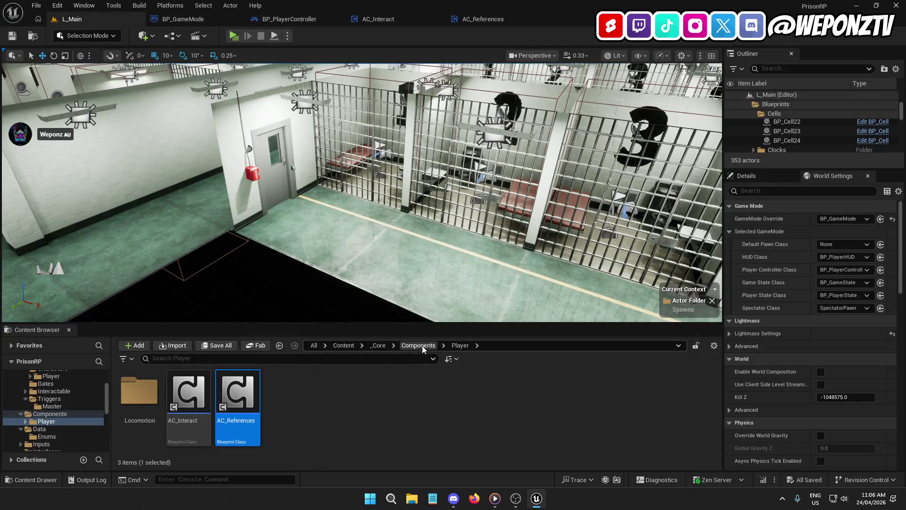
{"action": "left_click", "coordinate": [380, 344]}
{"action": "left_click", "coordinate": [378, 345]}
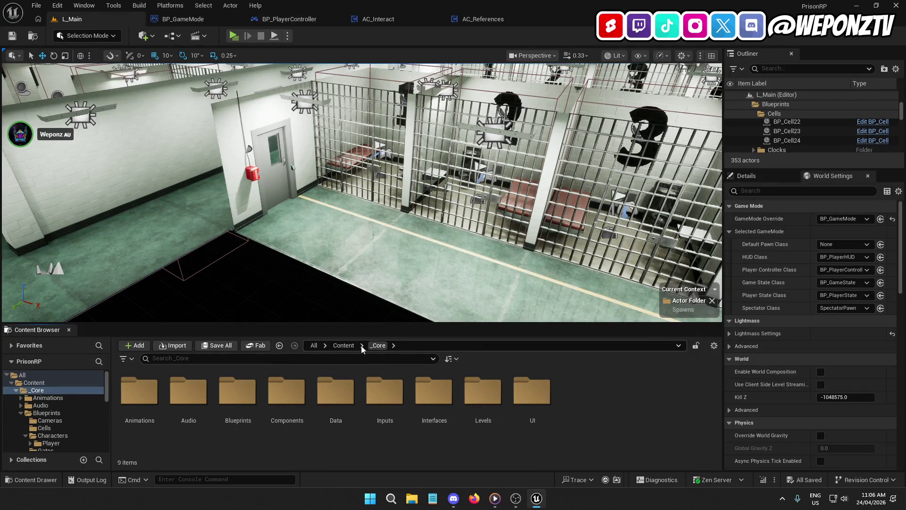
{"action": "double_click", "coordinate": [238, 392]}
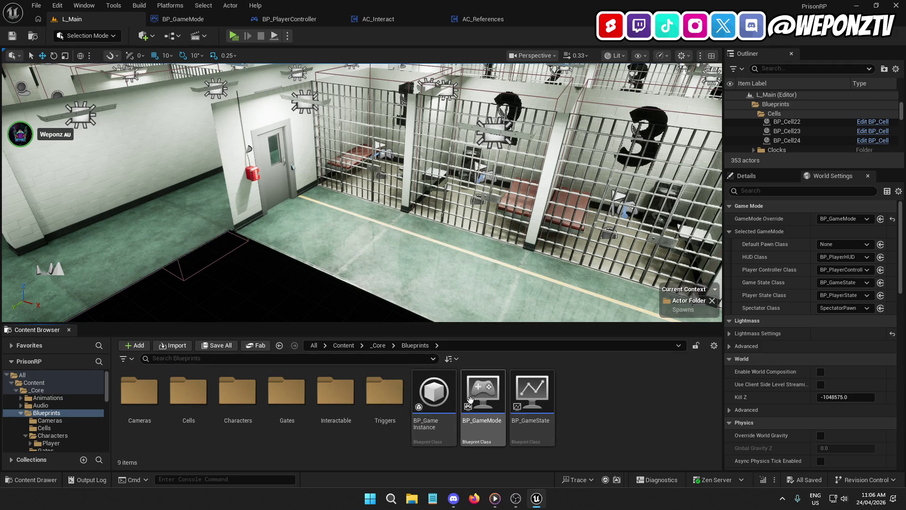
{"action": "double_click", "coordinate": [434, 391]}
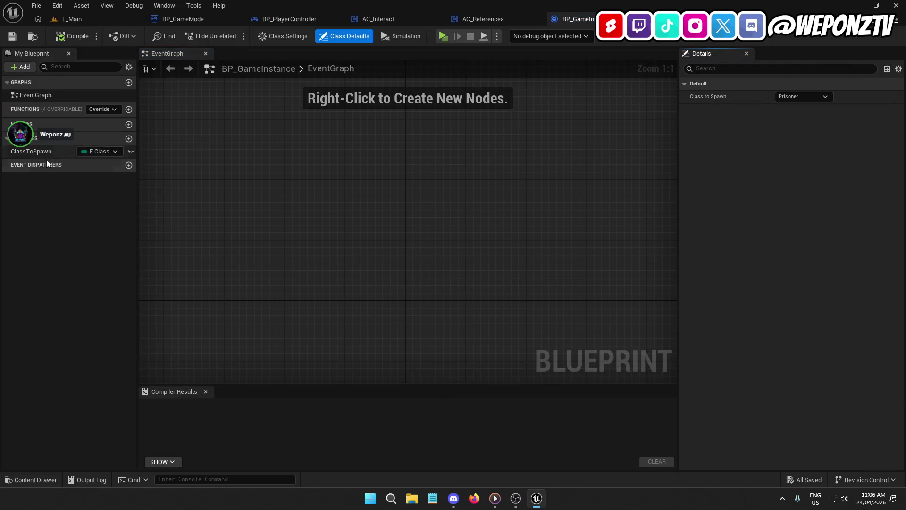
{"action": "left_click", "coordinate": [27, 150]}
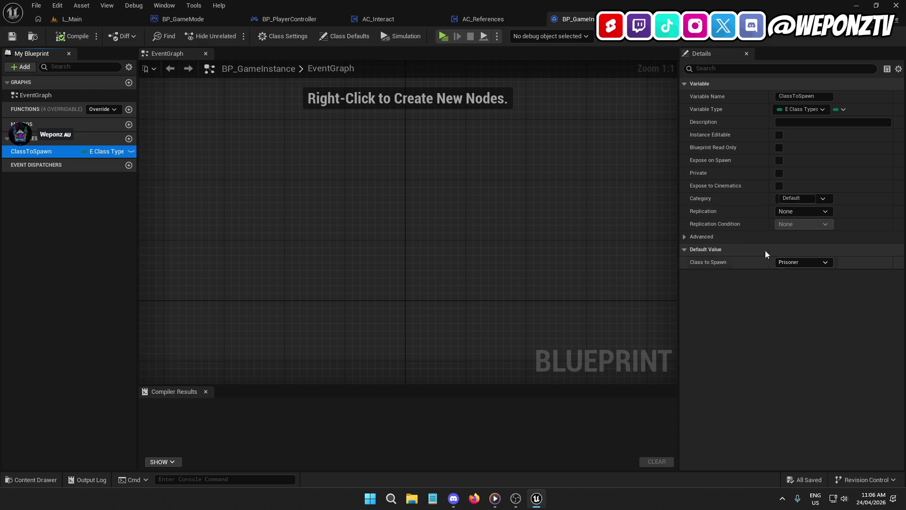
- In BP_PlayerController's EventGraph, detach the execution wire from the class Switch
{"action": "left_click", "coordinate": [493, 20]}
{"action": "left_click", "coordinate": [402, 19]}
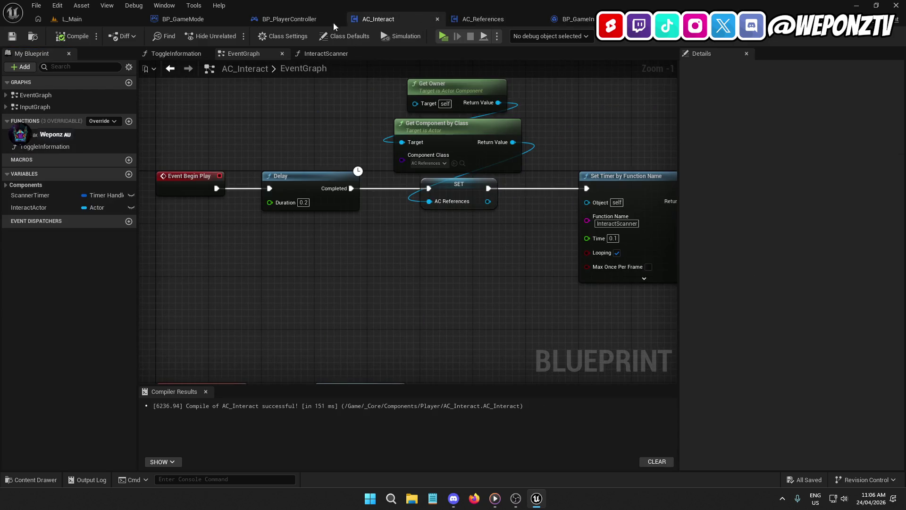
{"action": "left_click", "coordinate": [292, 20]}
{"action": "mouse_move", "coordinate": [209, 157]}
{"action": "left_mouse_down", "text": "ctrl"}
{"action": "mouse_move", "coordinate": [144, 148]}
{"action": "mouse_move", "coordinate": [606, 145]}
{"action": "left_mouse_up", "text": "ctrl"}
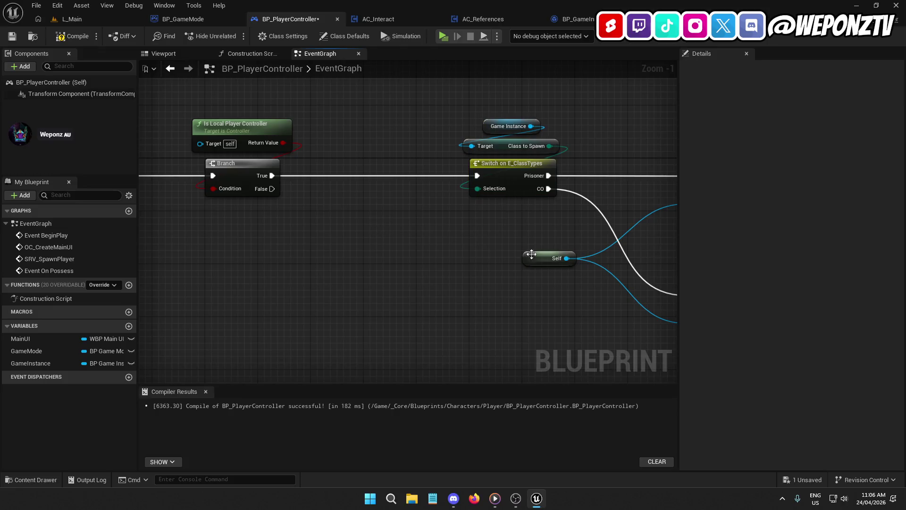
- Move the Switch, Self and both spawn calls right to make room after the Branch
{"action": "scroll", "coordinate": [521, 242], "scroll_direction": "down", "scroll_amount": 2}
{"action": "left_click_drag", "start_coordinate": [670, 330], "coordinate": [402, 133]}
{"action": "left_click_drag", "start_coordinate": [395, 178], "coordinate": [437, 179]}
{"action": "left_click", "coordinate": [446, 168]}
{"action": "left_click_drag", "start_coordinate": [348, 124], "coordinate": [479, 113]}
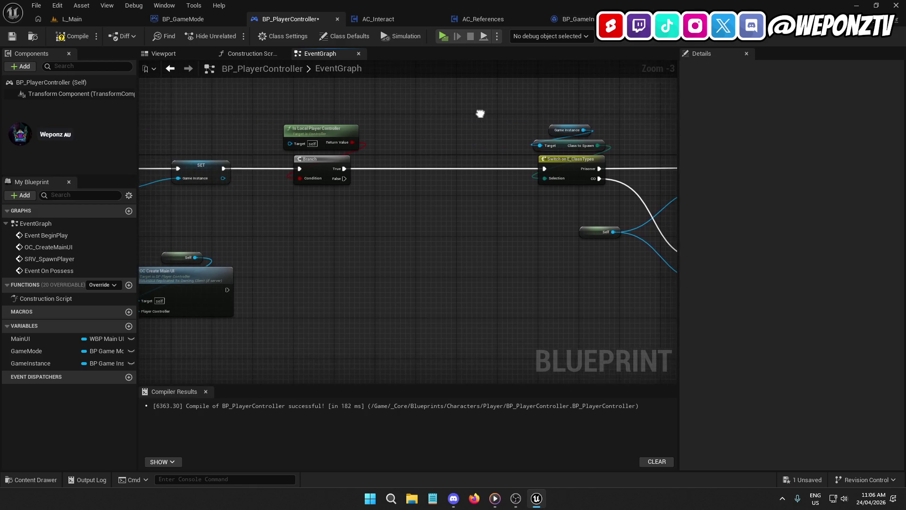
- Insert Set Input Mode Game Only on Self between Branch and Switch, then compile
{"action": "right_click", "coordinate": [412, 107]}
{"action": "type", "text": "setin"}
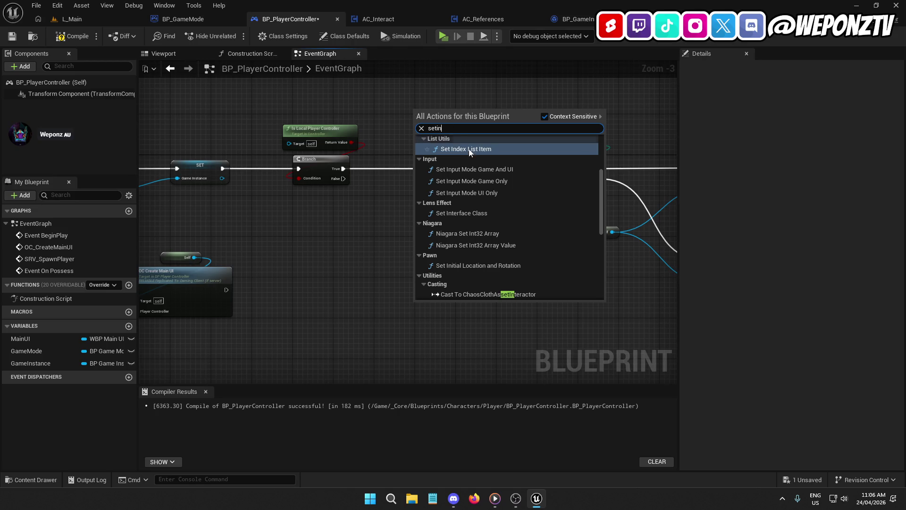
{"action": "left_click", "coordinate": [472, 181]}
{"action": "mouse_move", "coordinate": [441, 118]}
{"action": "left_mouse_down"}
{"action": "mouse_move", "coordinate": [445, 172]}
{"action": "mouse_move", "coordinate": [343, 168]}
{"action": "left_mouse_up"}
{"action": "mouse_move", "coordinate": [422, 178]}
{"action": "left_mouse_down"}
{"action": "mouse_move", "coordinate": [445, 126]}
{"action": "mouse_move", "coordinate": [439, 143]}
{"action": "left_mouse_up"}
{"action": "type", "text": "self"}
{"action": "left_click", "coordinate": [474, 176]}
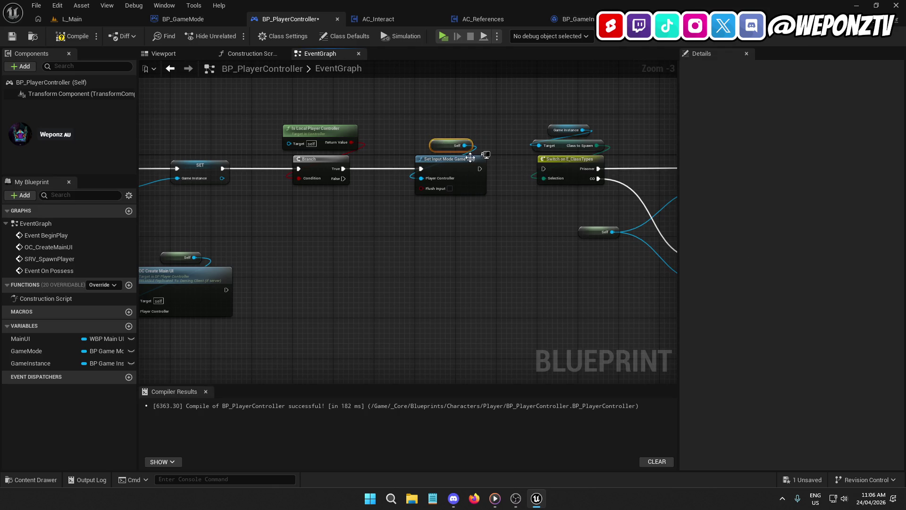
{"action": "left_click_drag", "start_coordinate": [479, 169], "coordinate": [545, 169]}
{"action": "left_click", "coordinate": [72, 36]}
- Save BP_PlayerController and run a quick standalone play test of the game
{"action": "left_click", "coordinate": [12, 36]}
{"action": "left_click", "coordinate": [72, 19]}
{"action": "left_click", "coordinate": [234, 36]}
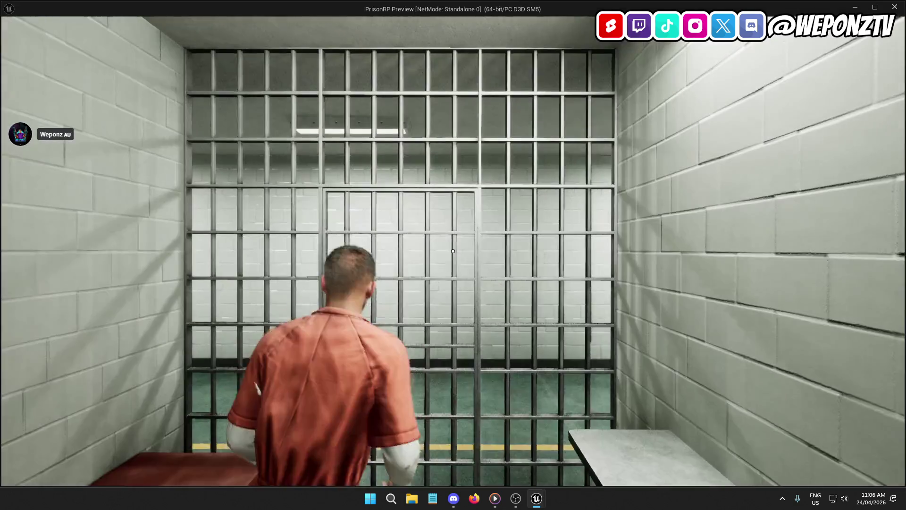
{"action": "key", "text": "Escape"}
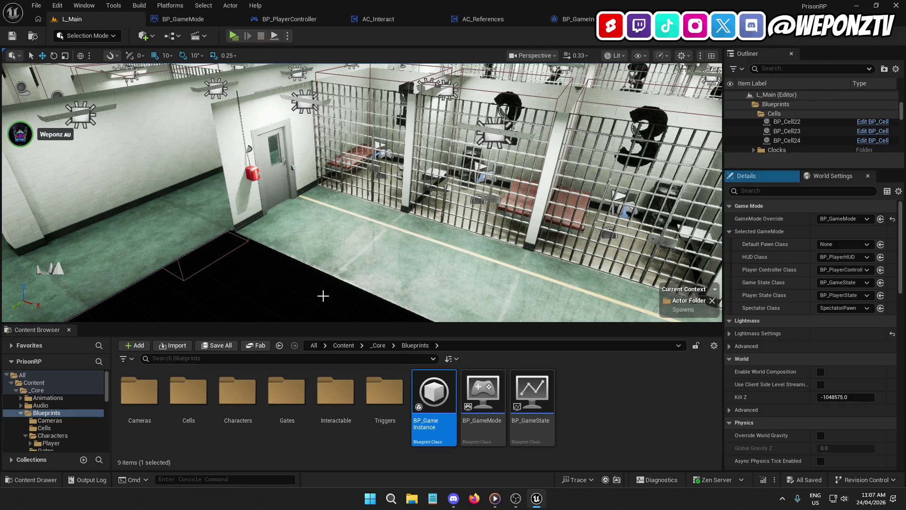
- Open AC_Movement from _Core/Components/Player/Locomotion and review its component reference nodes
{"action": "key", "text": "alt+Left"}
{"action": "left_click", "coordinate": [274, 400]}
{"action": "double_click", "coordinate": [275, 400]}
{"action": "double_click", "coordinate": [139, 402]}
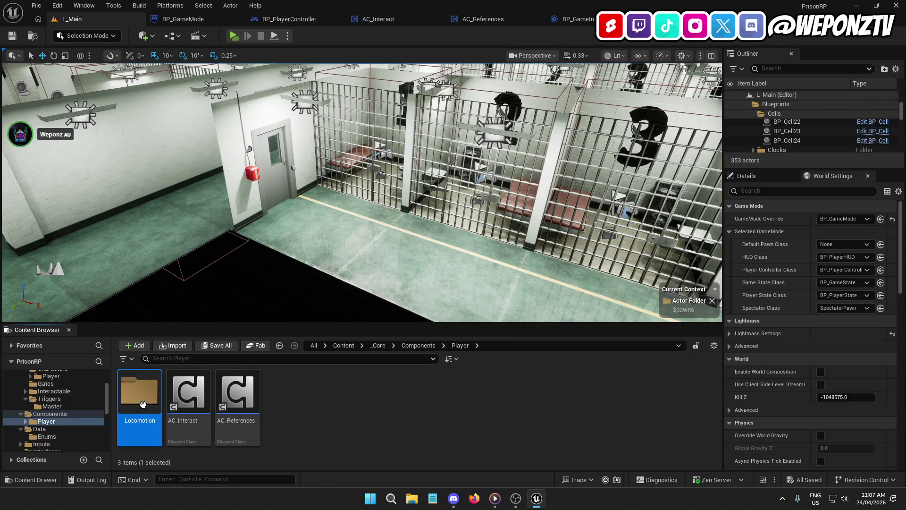
{"action": "double_click", "coordinate": [143, 403]}
{"action": "left_click", "coordinate": [287, 402]}
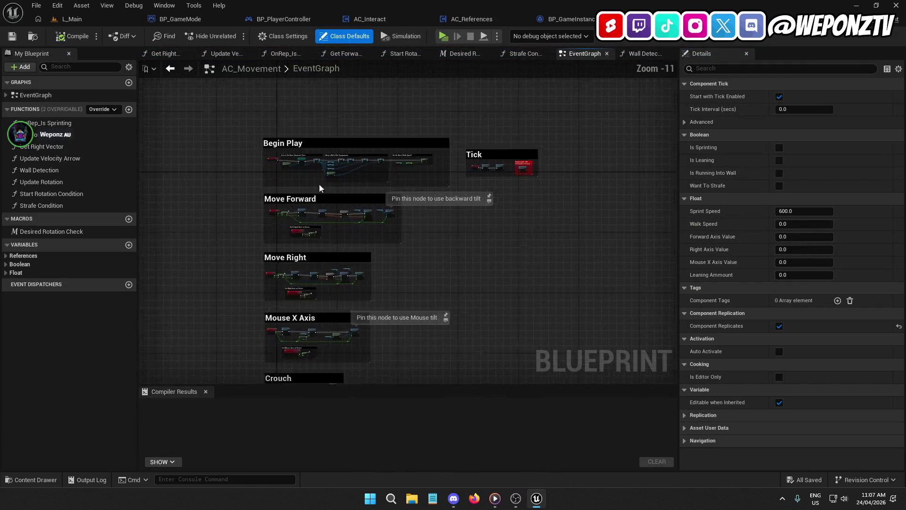
{"action": "scroll", "coordinate": [324, 188], "scroll_direction": "up", "scroll_amount": 8}
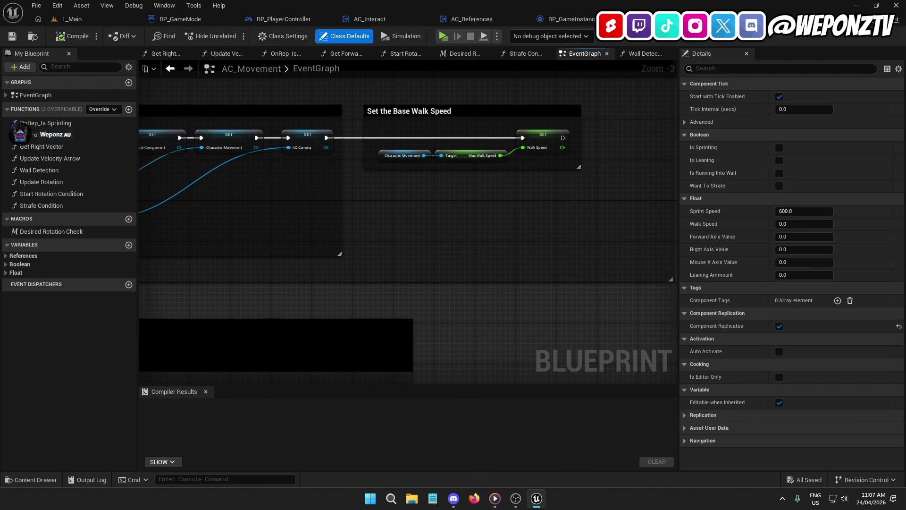
{"action": "left_click_drag", "start_coordinate": [142, 305], "coordinate": [358, 300]}
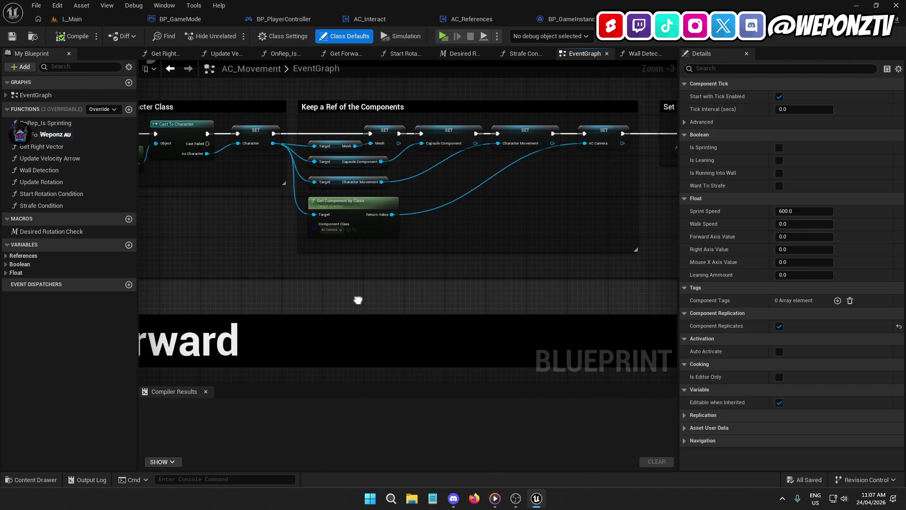
{"action": "mouse_move", "coordinate": [357, 300]}
{"action": "left_mouse_down"}
{"action": "mouse_move", "coordinate": [188, 298]}
{"action": "mouse_move", "coordinate": [283, 277]}
{"action": "left_mouse_up"}
{"action": "left_click", "coordinate": [467, 19]}
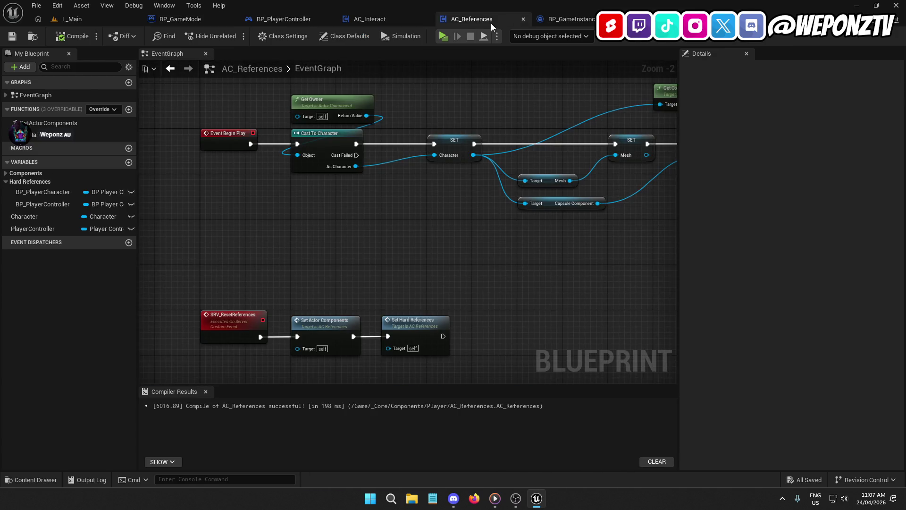
- Get Character Movement from Character and promote it to a CharacterMovement variable
{"action": "scroll", "coordinate": [318, 202], "scroll_direction": "up", "scroll_amount": 2}
{"action": "left_click_drag", "start_coordinate": [163, 186], "coordinate": [253, 183]}
{"action": "mouse_move", "coordinate": [224, 154]}
{"action": "left_mouse_down"}
{"action": "mouse_move", "coordinate": [239, 237]}
{"action": "mouse_move", "coordinate": [255, 249]}
{"action": "left_mouse_up"}
{"action": "type", "text": "chara"}
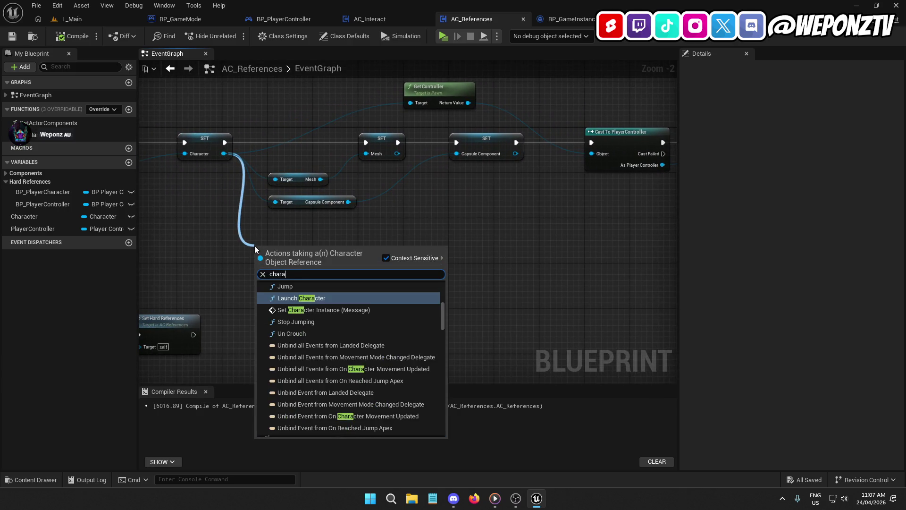
{"action": "type", "text": "ctermo"}
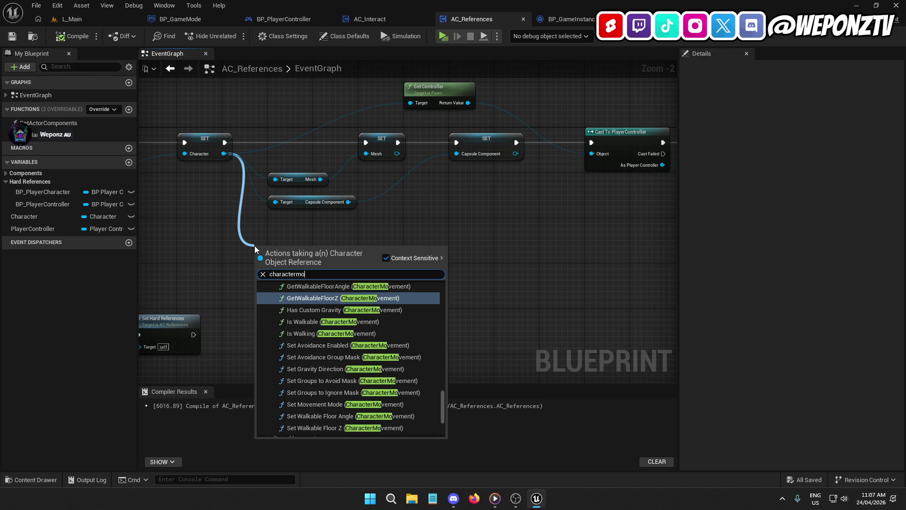
{"action": "scroll", "coordinate": [325, 365], "scroll_direction": "down", "scroll_amount": 2}
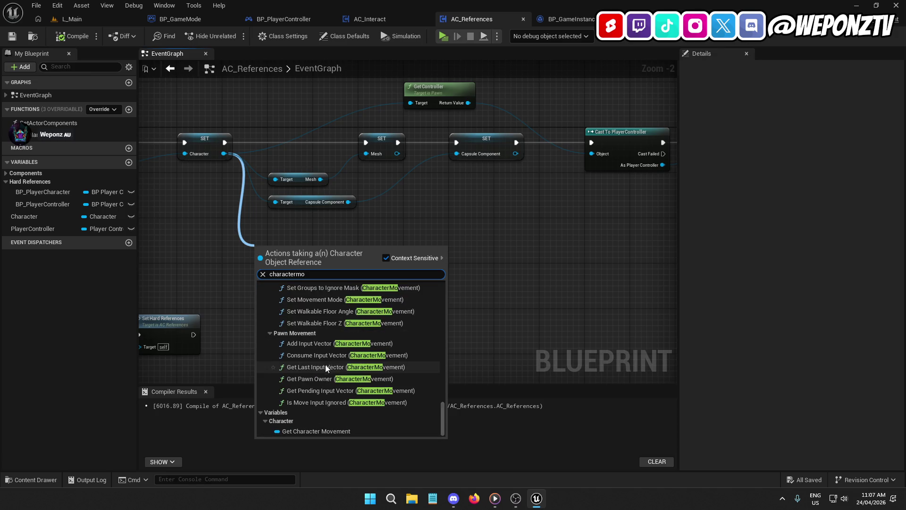
{"action": "left_click", "coordinate": [333, 425]}
{"action": "left_click_drag", "start_coordinate": [307, 228], "coordinate": [300, 226]}
{"action": "right_click", "coordinate": [351, 226]}
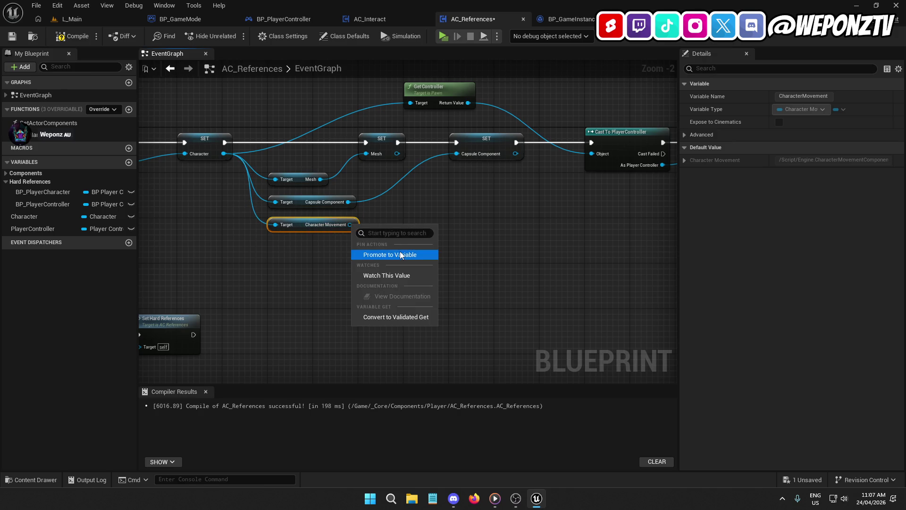
{"action": "left_click", "coordinate": [400, 251]}
{"action": "left_click", "coordinate": [50, 306]}
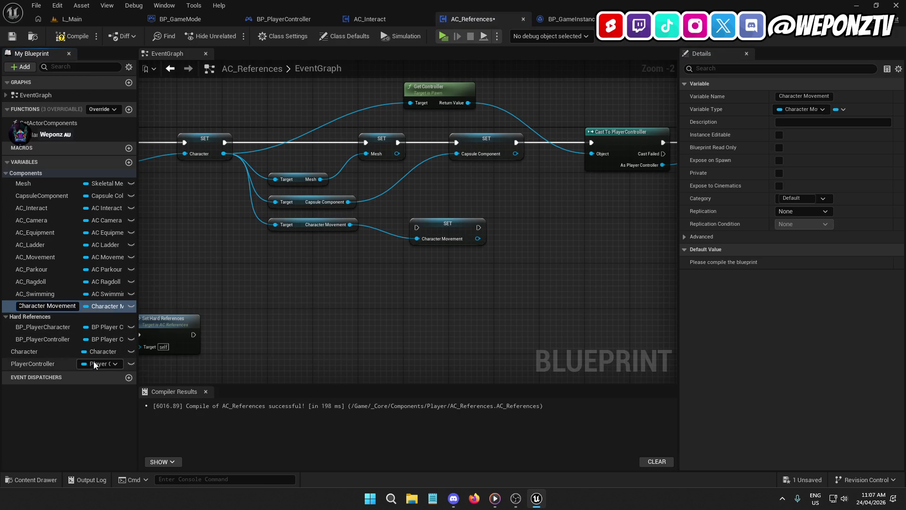
{"action": "key", "text": "BackSpace"}
{"action": "key", "text": "Return"}
{"action": "left_click_drag", "start_coordinate": [58, 220], "coordinate": [57, 205]}
- Wire SET CharacterMovement into Cast To PlayerController, adding a reroute on the Get Controller wire
{"action": "scroll", "coordinate": [567, 221], "scroll_direction": "down", "scroll_amount": 2}
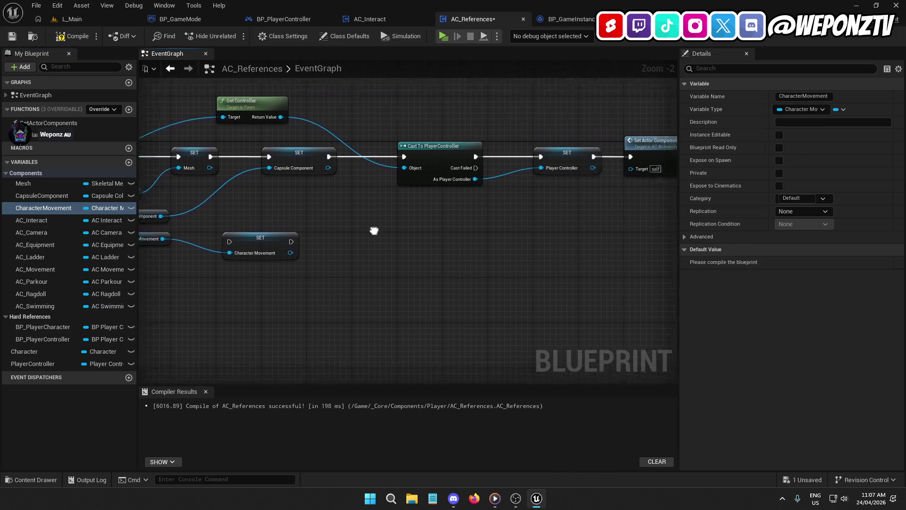
{"action": "left_click_drag", "start_coordinate": [564, 258], "coordinate": [273, 147]}
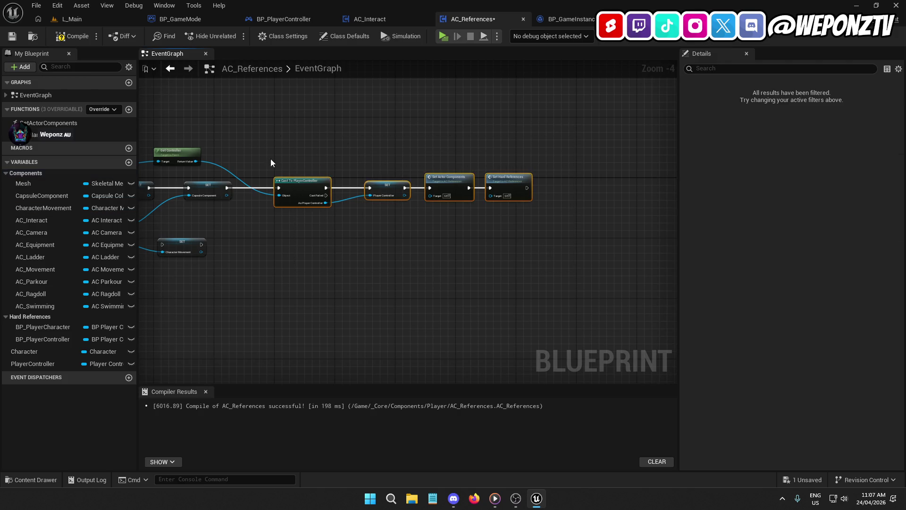
{"action": "scroll", "coordinate": [274, 147], "scroll_direction": "up", "scroll_amount": 3}
{"action": "left_click_drag", "start_coordinate": [331, 185], "coordinate": [474, 184]}
{"action": "mouse_move", "coordinate": [313, 235]}
{"action": "left_mouse_down"}
{"action": "mouse_move", "coordinate": [301, 283]}
{"action": "mouse_move", "coordinate": [435, 205]}
{"action": "mouse_move", "coordinate": [453, 183]}
{"action": "mouse_move", "coordinate": [473, 183]}
{"action": "mouse_move", "coordinate": [351, 177]}
{"action": "left_mouse_up"}
{"action": "left_click_drag", "start_coordinate": [511, 182], "coordinate": [595, 178]}
{"action": "double_click", "coordinate": [437, 157]}
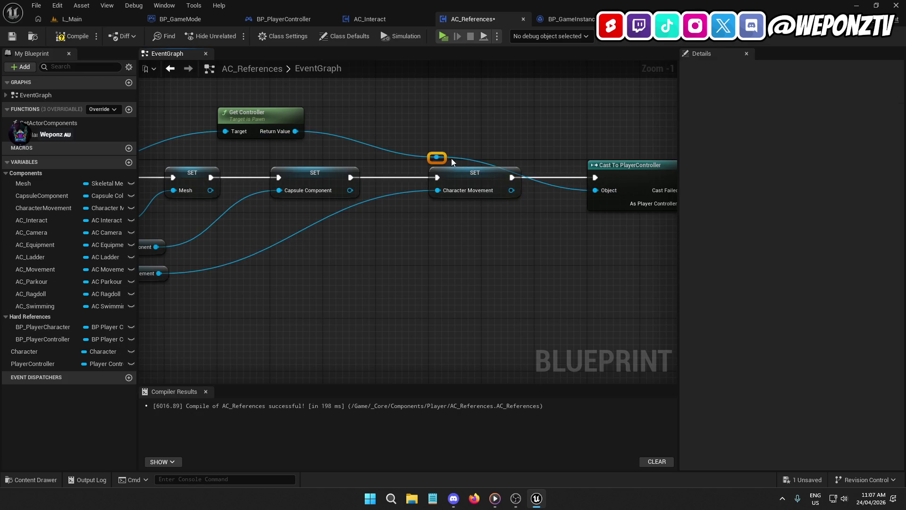
{"action": "left_click_drag", "start_coordinate": [443, 157], "coordinate": [491, 125]}
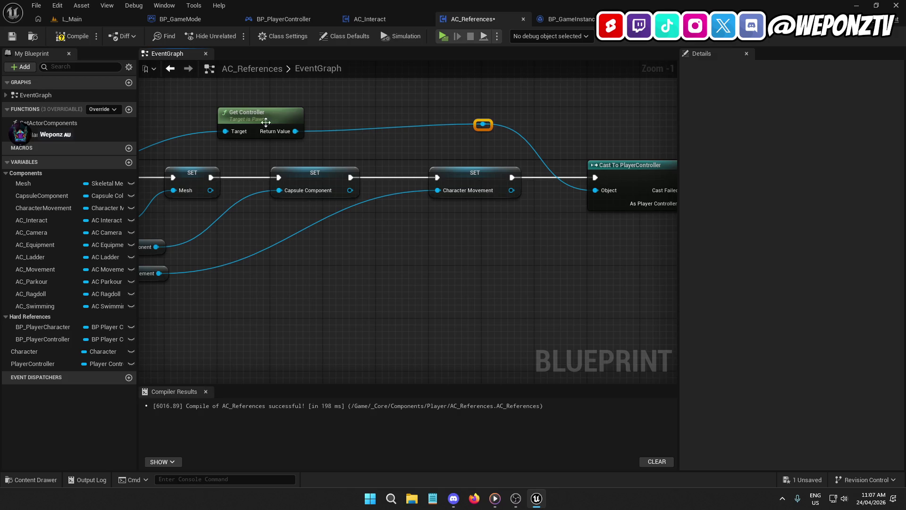
- Open the SetActorComponents function from AC_References' event graph
{"action": "mouse_move", "coordinate": [276, 135]}
{"action": "left_mouse_down"}
{"action": "mouse_move", "coordinate": [486, 148]}
{"action": "mouse_move", "coordinate": [514, 137]}
{"action": "mouse_move", "coordinate": [331, 156]}
{"action": "mouse_move", "coordinate": [274, 182]}
{"action": "left_mouse_up"}
{"action": "mouse_move", "coordinate": [420, 235]}
{"action": "left_mouse_down"}
{"action": "mouse_move", "coordinate": [222, 212]}
{"action": "mouse_move", "coordinate": [198, 217]}
{"action": "mouse_move", "coordinate": [223, 225]}
{"action": "mouse_move", "coordinate": [156, 222]}
{"action": "left_mouse_up"}
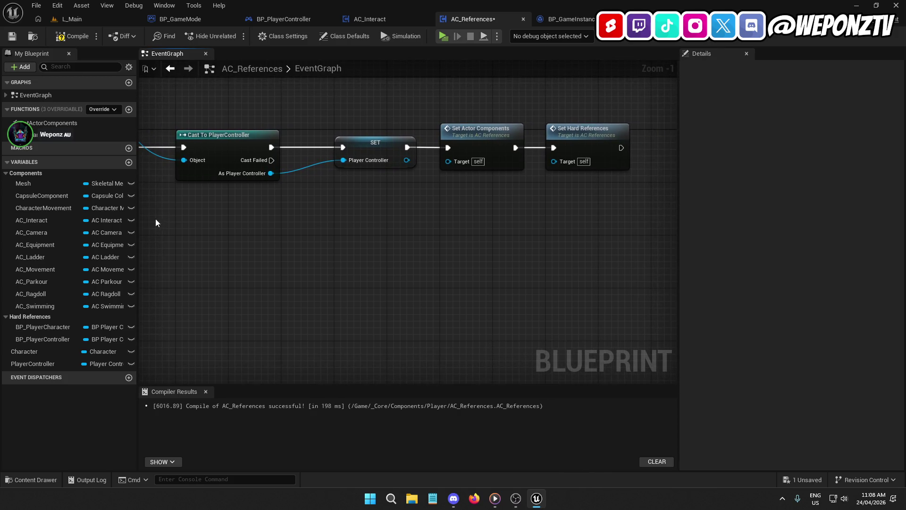
{"action": "double_click", "coordinate": [475, 137]}
{"action": "scroll", "coordinate": [429, 238], "scroll_direction": "up", "scroll_amount": 4}
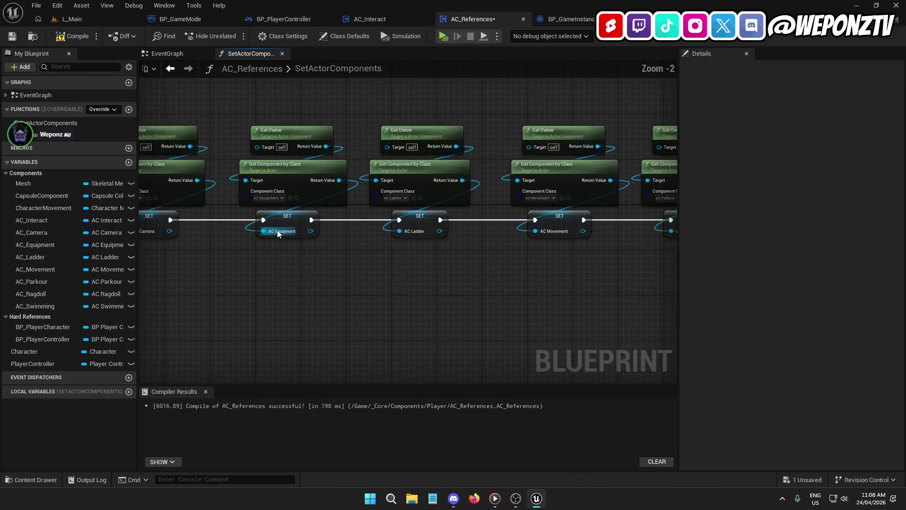
- Open the SetHardReferences function and look over its cast chain to the Return Node
{"action": "left_click", "coordinate": [180, 57]}
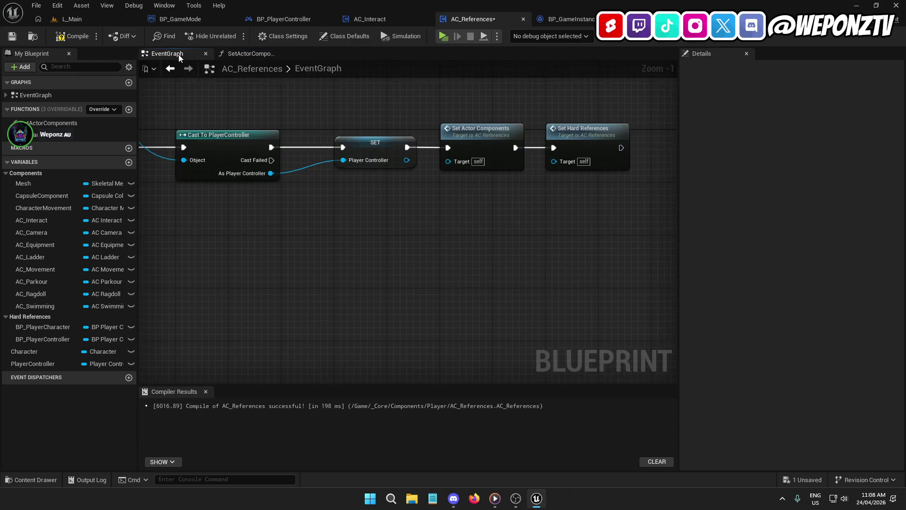
{"action": "double_click", "coordinate": [581, 142]}
{"action": "scroll", "coordinate": [302, 230], "scroll_direction": "up", "scroll_amount": 4}
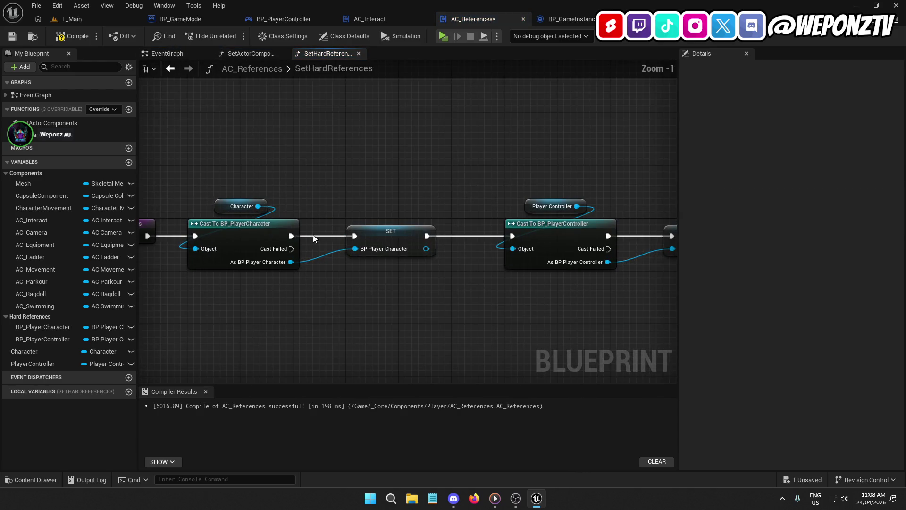
{"action": "scroll", "coordinate": [314, 233], "scroll_direction": "up", "scroll_amount": 1}
{"action": "left_click", "coordinate": [361, 160]}
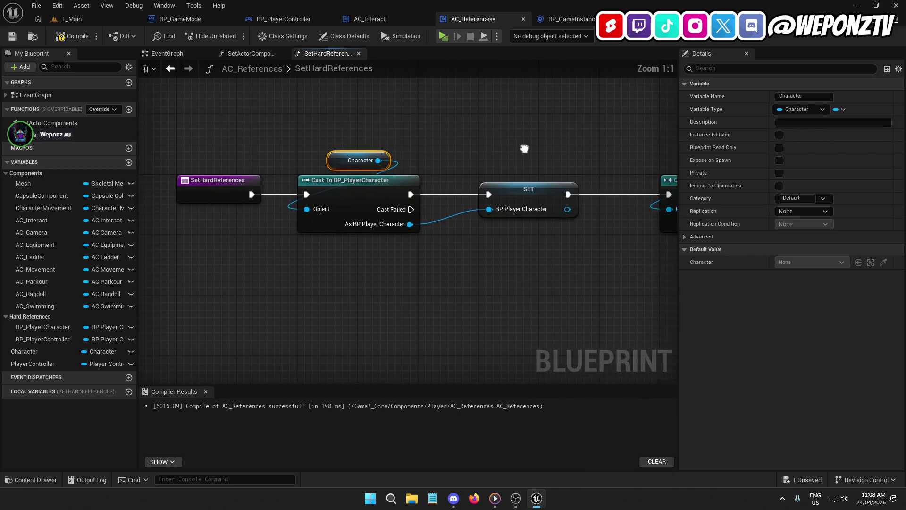
{"action": "left_click_drag", "start_coordinate": [675, 169], "coordinate": [446, 166]}
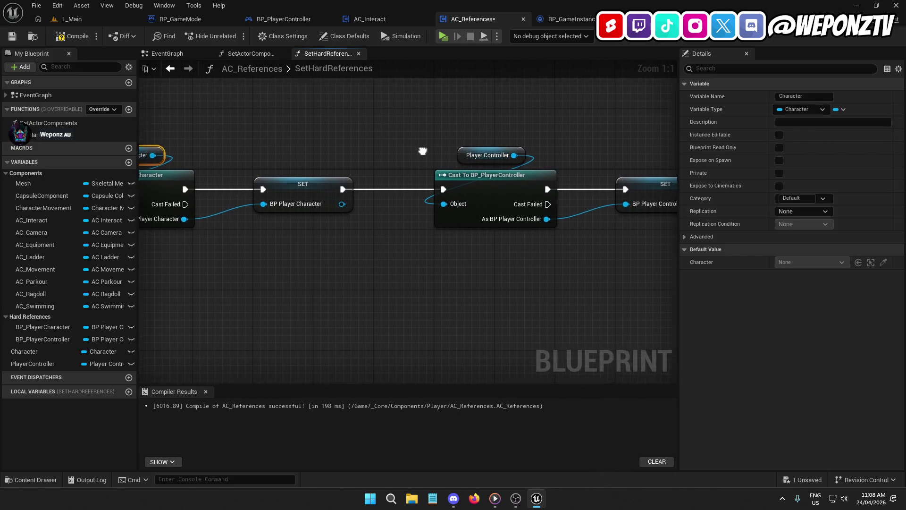
{"action": "left_click_drag", "start_coordinate": [539, 189], "coordinate": [417, 188]}
{"action": "left_click", "coordinate": [489, 232]}
{"action": "mouse_move", "coordinate": [489, 232]}
{"action": "left_mouse_down"}
{"action": "mouse_move", "coordinate": [277, 255]}
{"action": "mouse_move", "coordinate": [316, 245]}
{"action": "left_mouse_up"}
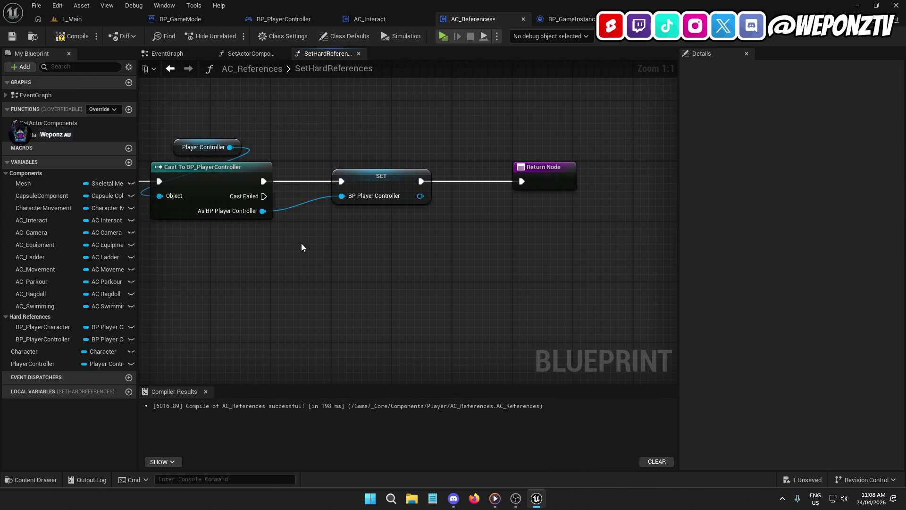
- Compile AC_References and move the Return Node right to make room after SET BP Player Controller
{"action": "left_click", "coordinate": [53, 38]}
{"action": "mouse_move", "coordinate": [322, 106]}
{"action": "left_mouse_down"}
{"action": "mouse_move", "coordinate": [570, 126]}
{"action": "mouse_move", "coordinate": [423, 190]}
{"action": "mouse_move", "coordinate": [236, 119]}
{"action": "left_mouse_up"}
{"action": "left_click_drag", "start_coordinate": [449, 183], "coordinate": [629, 183]}
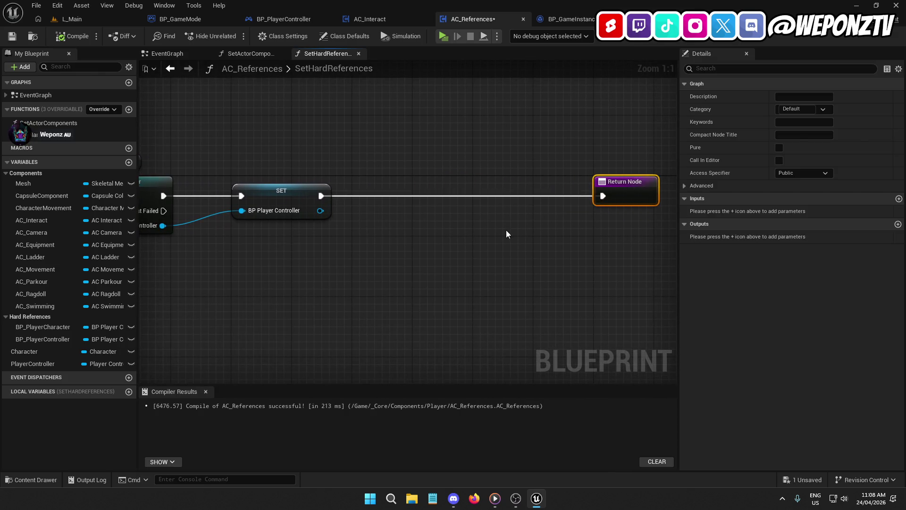
{"action": "left_click_drag", "start_coordinate": [506, 234], "coordinate": [607, 231]}
{"action": "left_click_drag", "start_coordinate": [468, 192], "coordinate": [519, 220]}
- Get the controller's HUD and cast it to BP_PlayerHUD after the SET node
{"action": "type", "text": "geth"}
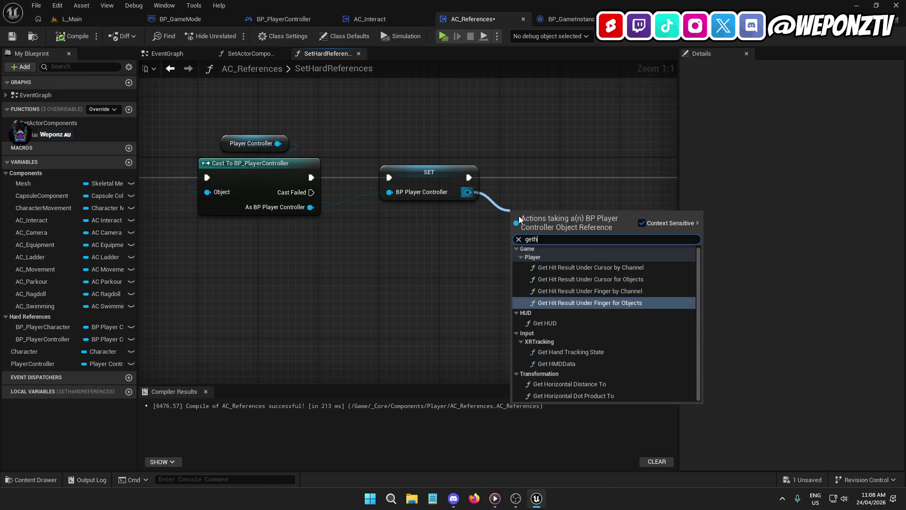
{"action": "left_click", "coordinate": [585, 323]}
{"action": "left_click_drag", "start_coordinate": [579, 295], "coordinate": [366, 304]}
{"action": "left_click_drag", "start_coordinate": [340, 228], "coordinate": [477, 236]}
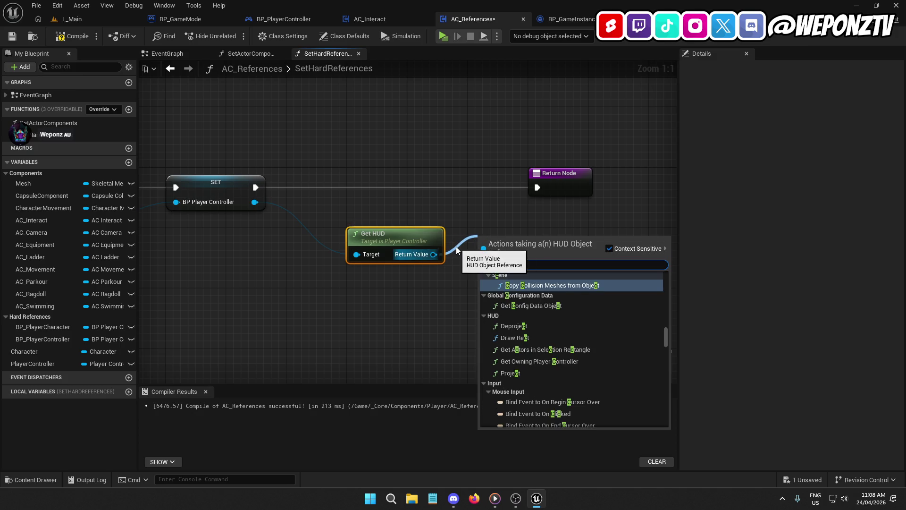
{"action": "type", "text": "bp_"}
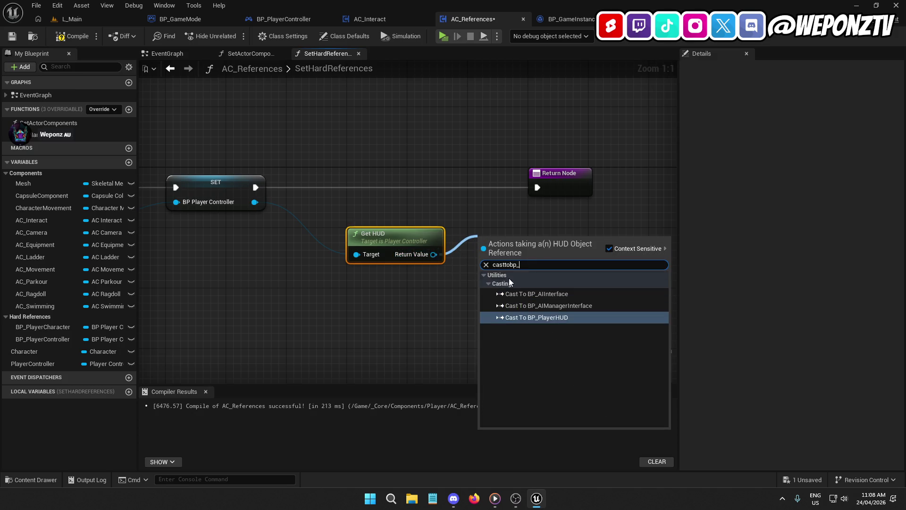
{"action": "left_click", "coordinate": [551, 319]}
{"action": "mouse_move", "coordinate": [566, 187]}
{"action": "left_mouse_down"}
{"action": "mouse_move", "coordinate": [624, 180]}
{"action": "mouse_move", "coordinate": [604, 176]}
{"action": "left_mouse_up"}
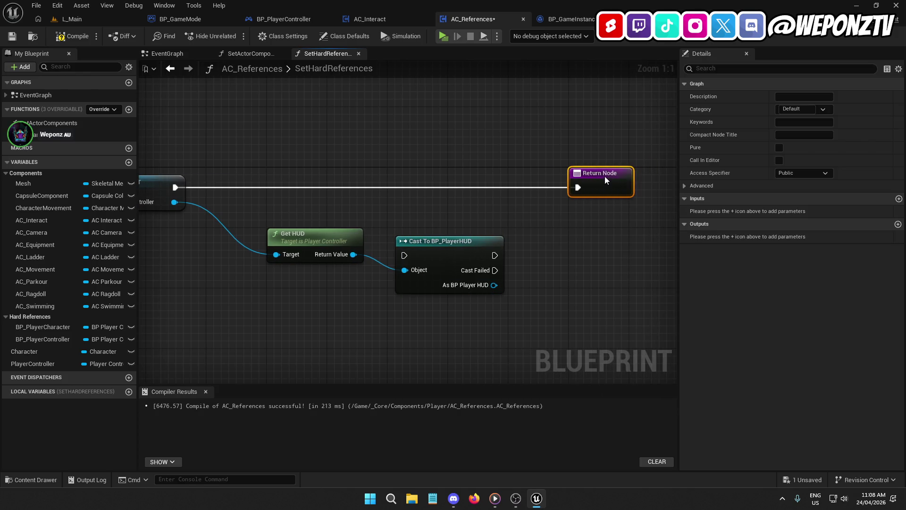
{"action": "left_click_drag", "start_coordinate": [460, 236], "coordinate": [452, 168]}
{"action": "mouse_move", "coordinate": [396, 187]}
{"action": "left_mouse_down"}
{"action": "mouse_move", "coordinate": [354, 196]}
{"action": "mouse_move", "coordinate": [174, 187]}
{"action": "left_mouse_up"}
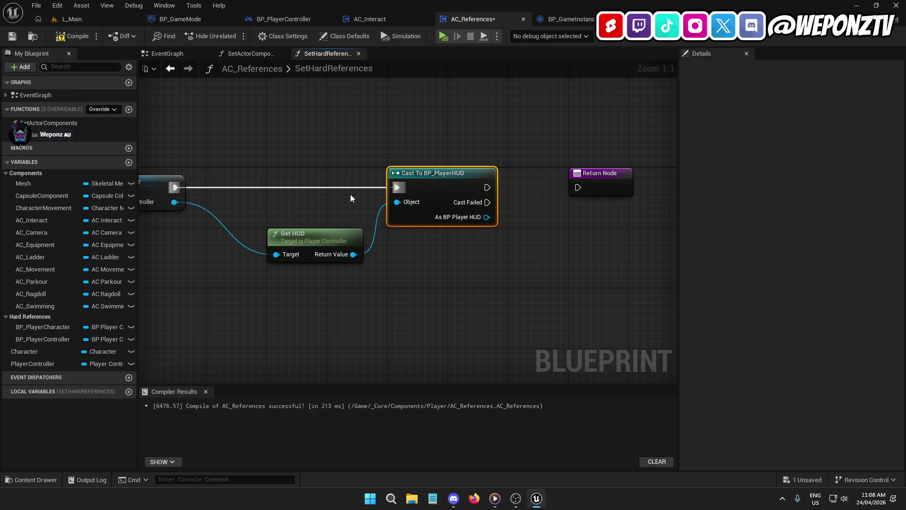
- Promote the As BP Player HUD output to a BP_PlayerHUD variable in the Hard References category
{"action": "right_click", "coordinate": [486, 217]}
{"action": "left_click", "coordinate": [514, 248]}
{"action": "type", "text": "BP_PlayerHUD"}
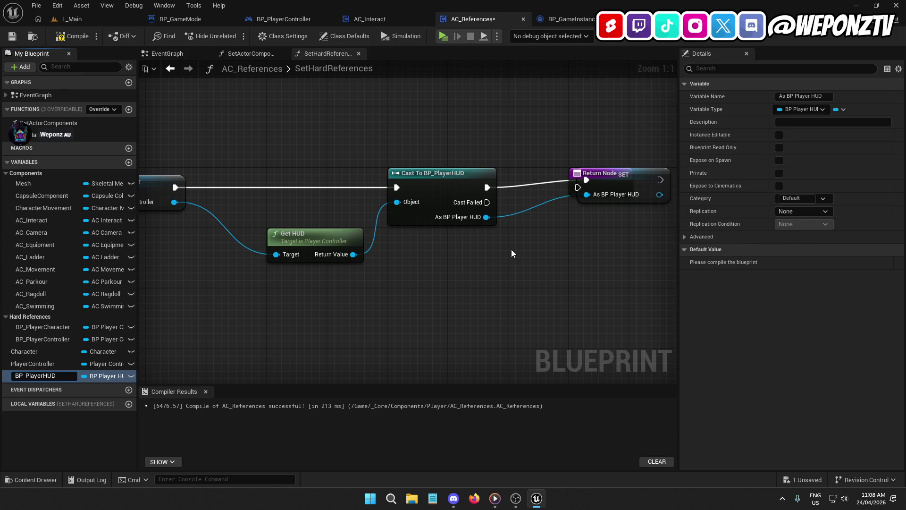
{"action": "key", "text": "Return"}
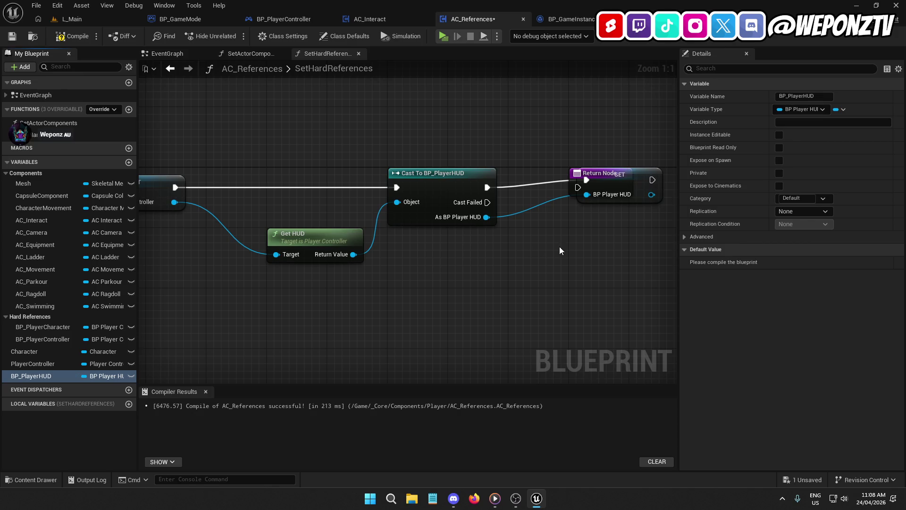
{"action": "left_click", "coordinate": [823, 200]}
{"action": "left_click", "coordinate": [817, 213]}
- Tidy the Get HUD, cast, SET and Return nodes, then compile and save AC_References
{"action": "left_click_drag", "start_coordinate": [582, 237], "coordinate": [483, 225]}
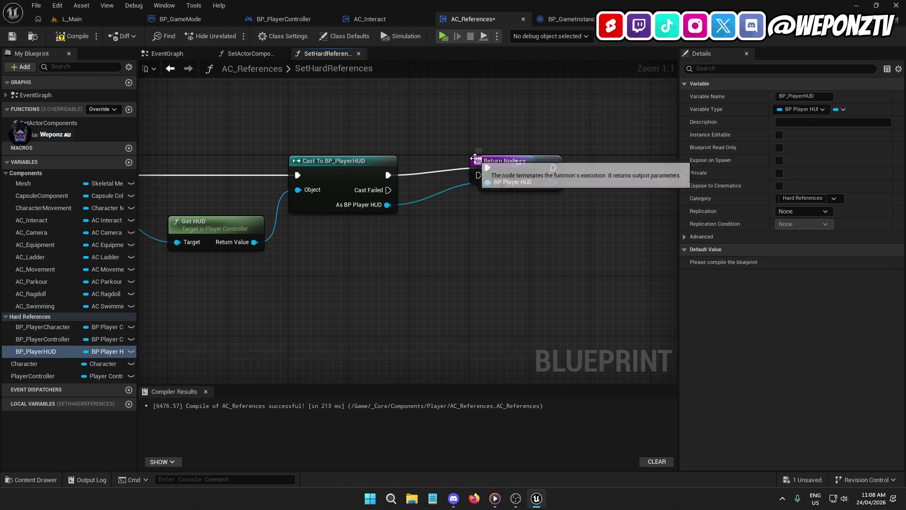
{"action": "left_click_drag", "start_coordinate": [491, 161], "coordinate": [682, 176]}
{"action": "mouse_move", "coordinate": [469, 169]}
{"action": "left_mouse_down"}
{"action": "mouse_move", "coordinate": [463, 174]}
{"action": "mouse_move", "coordinate": [651, 187]}
{"action": "mouse_move", "coordinate": [634, 179]}
{"action": "left_mouse_up"}
{"action": "mouse_move", "coordinate": [378, 121]}
{"action": "left_mouse_down"}
{"action": "mouse_move", "coordinate": [671, 109]}
{"action": "mouse_move", "coordinate": [533, 118]}
{"action": "left_mouse_up"}
{"action": "left_click_drag", "start_coordinate": [393, 179], "coordinate": [378, 159]}
{"action": "scroll", "coordinate": [378, 159], "scroll_direction": "down", "scroll_amount": 5}
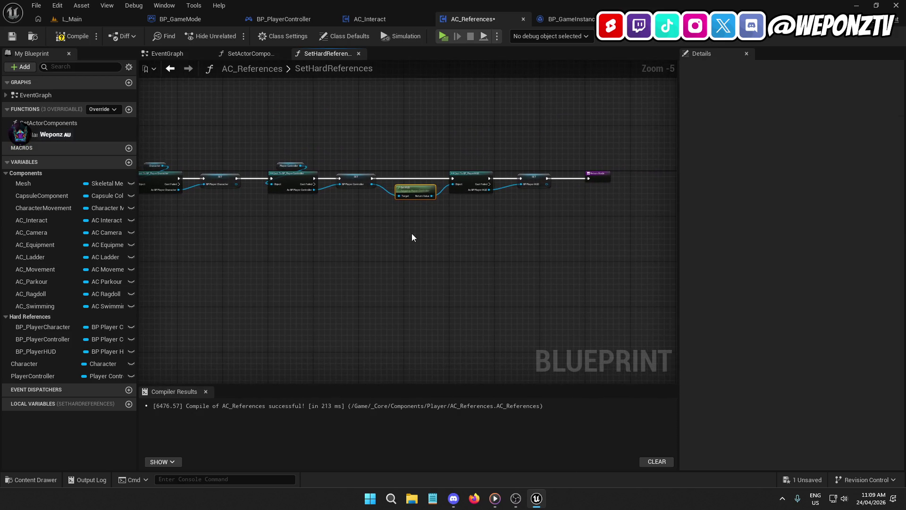
{"action": "scroll", "coordinate": [558, 187], "scroll_direction": "up", "scroll_amount": 4}
{"action": "left_click", "coordinate": [645, 166]}
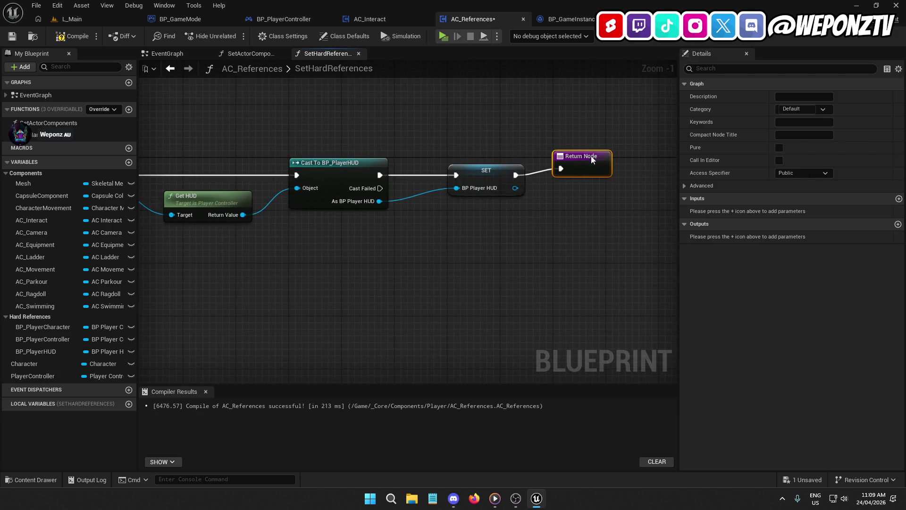
{"action": "scroll", "coordinate": [529, 221], "scroll_direction": "down", "scroll_amount": 1}
{"action": "scroll", "coordinate": [519, 223], "scroll_direction": "down", "scroll_amount": 4}
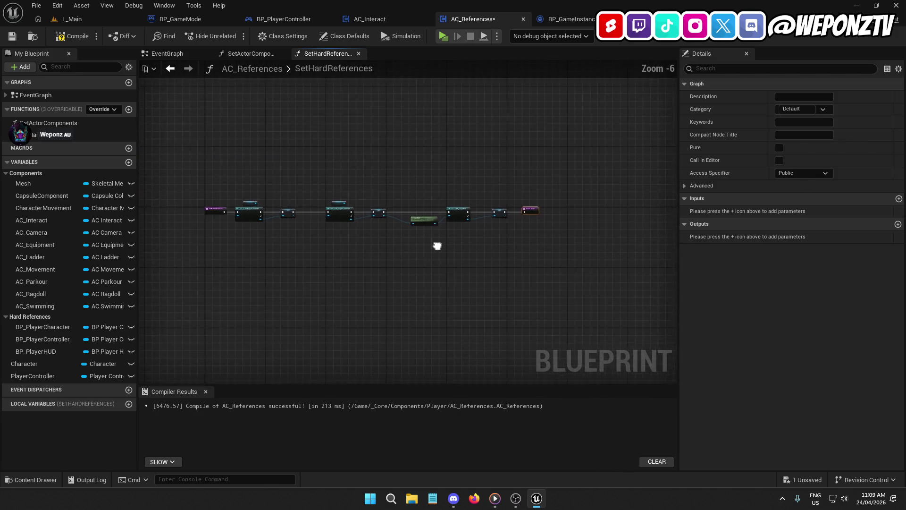
{"action": "left_click", "coordinate": [72, 36]}
{"action": "left_click", "coordinate": [11, 36]}
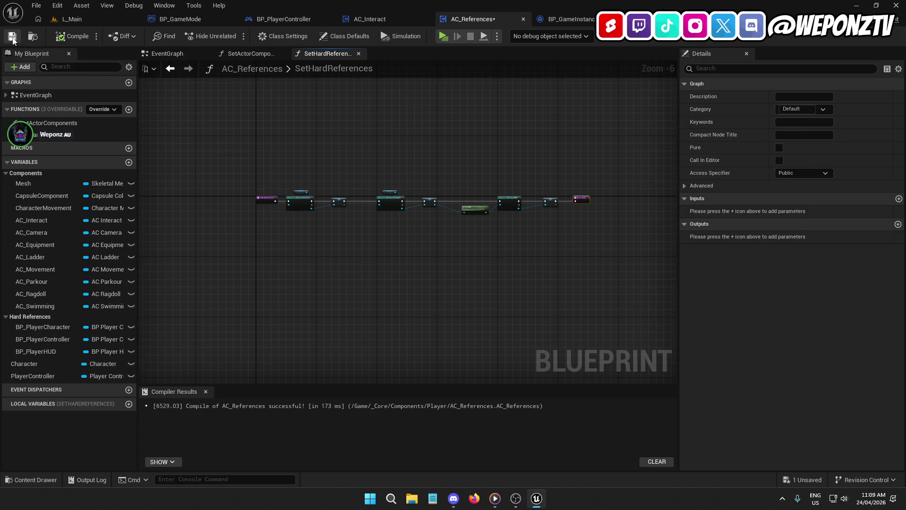
- Close the AC_References and AC_Movement editors and look over AC_Interact's montage events
{"action": "left_click", "coordinate": [522, 18]}
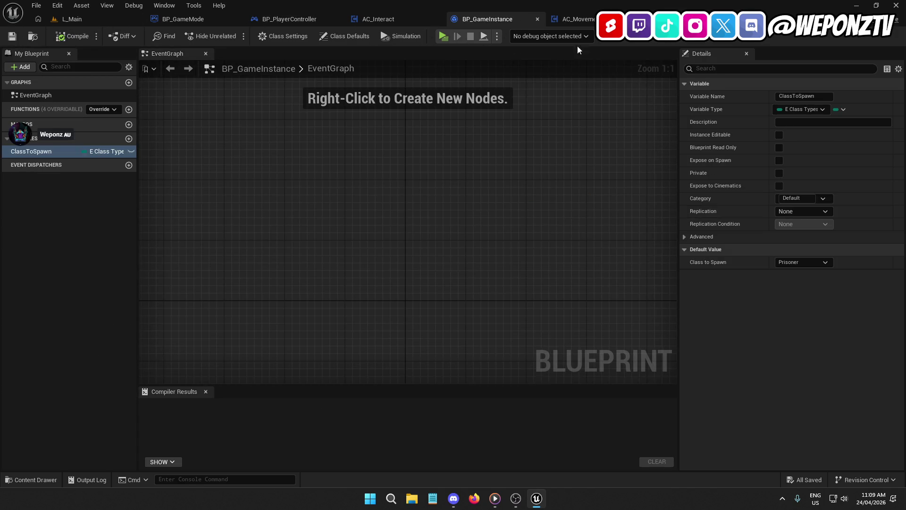
{"action": "left_click", "coordinate": [584, 21]}
{"action": "middle_click", "coordinate": [582, 18]}
{"action": "left_click", "coordinate": [392, 19]}
{"action": "mouse_move", "coordinate": [487, 261]}
{"action": "left_mouse_down"}
{"action": "mouse_move", "coordinate": [439, 269]}
{"action": "mouse_move", "coordinate": [239, 250]}
{"action": "mouse_move", "coordinate": [498, 194]}
{"action": "mouse_move", "coordinate": [557, 61]}
{"action": "left_mouse_up"}
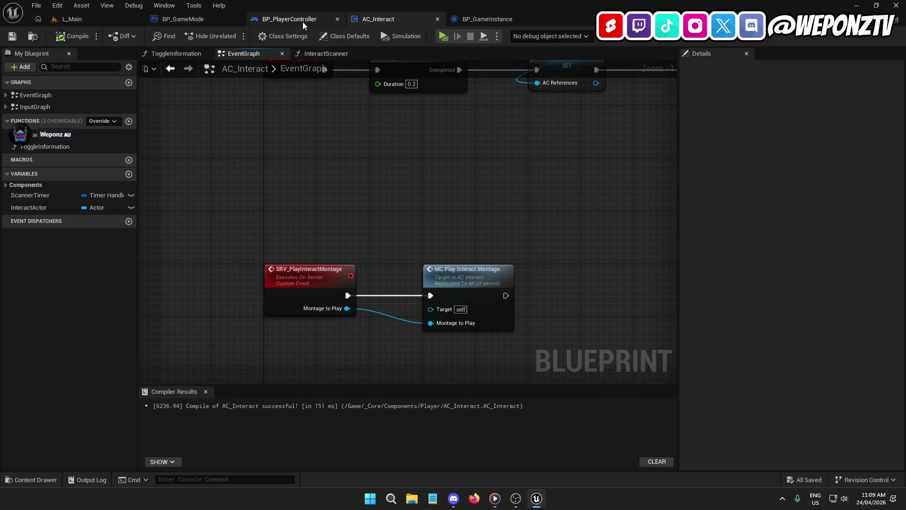
{"action": "left_click", "coordinate": [310, 21]}
{"action": "left_click", "coordinate": [396, 21]}
{"action": "left_click_drag", "start_coordinate": [403, 196], "coordinate": [411, 49]}
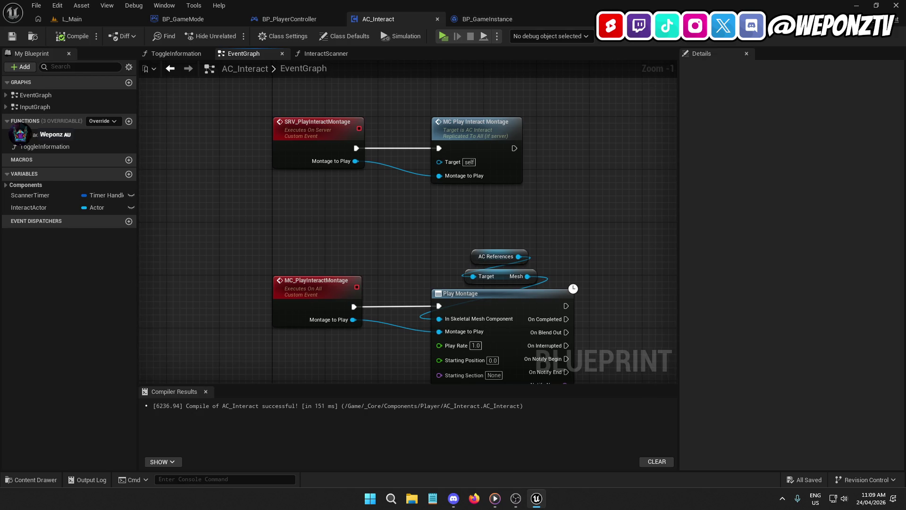
{"action": "scroll", "coordinate": [409, 232], "scroll_direction": "down", "scroll_amount": 3}
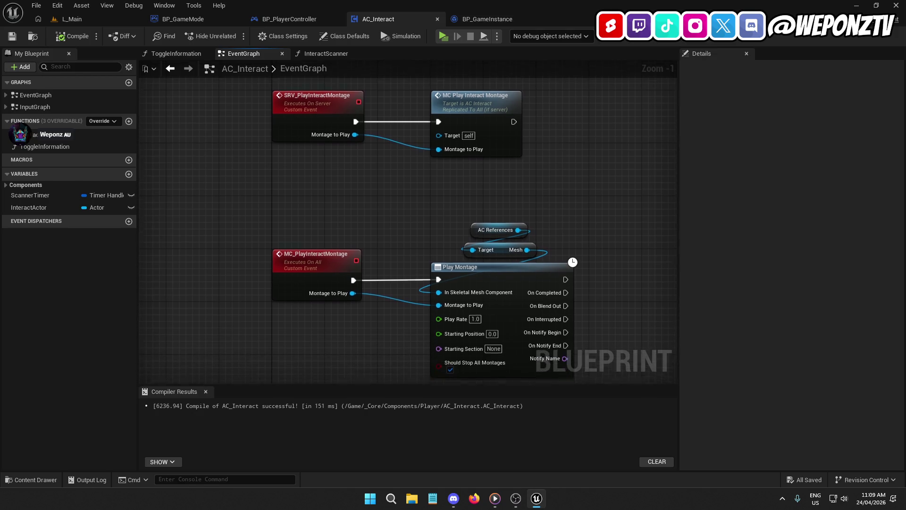
- Review BP_PlayerController's UI, possess and spawn chains, then BP_GameMode's SpawnPlayer graph
{"action": "left_click", "coordinate": [291, 20]}
{"action": "mouse_move", "coordinate": [368, 237]}
{"action": "left_mouse_down"}
{"action": "mouse_move", "coordinate": [448, 230]}
{"action": "mouse_move", "coordinate": [391, 110]}
{"action": "mouse_move", "coordinate": [401, 110]}
{"action": "left_mouse_up"}
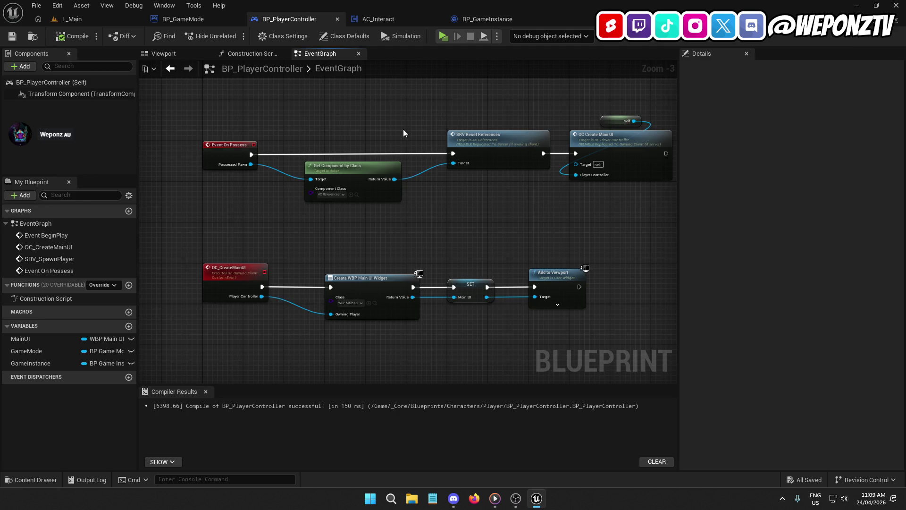
{"action": "mouse_move", "coordinate": [517, 214]}
{"action": "left_mouse_down"}
{"action": "mouse_move", "coordinate": [496, 196]}
{"action": "mouse_move", "coordinate": [461, 194]}
{"action": "left_mouse_up"}
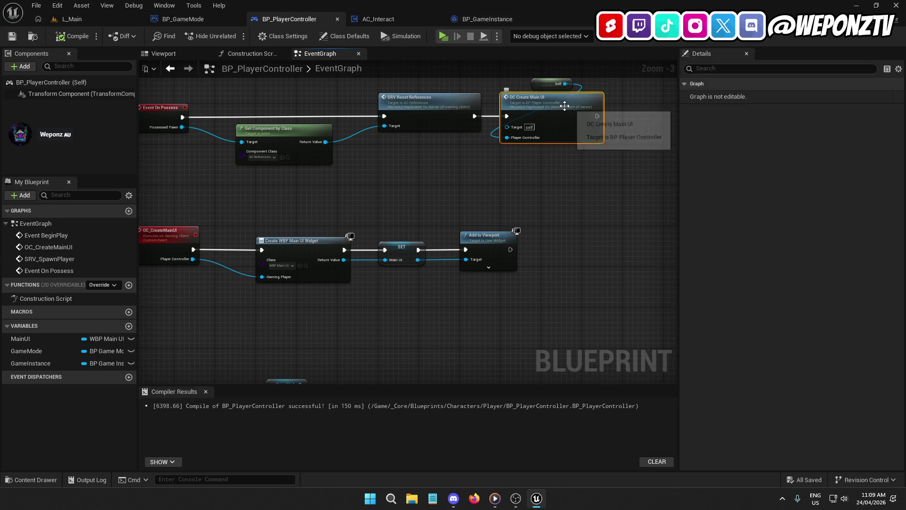
{"action": "scroll", "coordinate": [472, 198], "scroll_direction": "up", "scroll_amount": 4}
{"action": "mouse_move", "coordinate": [498, 193]}
{"action": "left_mouse_down"}
{"action": "mouse_move", "coordinate": [432, 199]}
{"action": "mouse_move", "coordinate": [385, 242]}
{"action": "mouse_move", "coordinate": [428, 139]}
{"action": "left_mouse_up"}
{"action": "scroll", "coordinate": [427, 161], "scroll_direction": "down", "scroll_amount": 4}
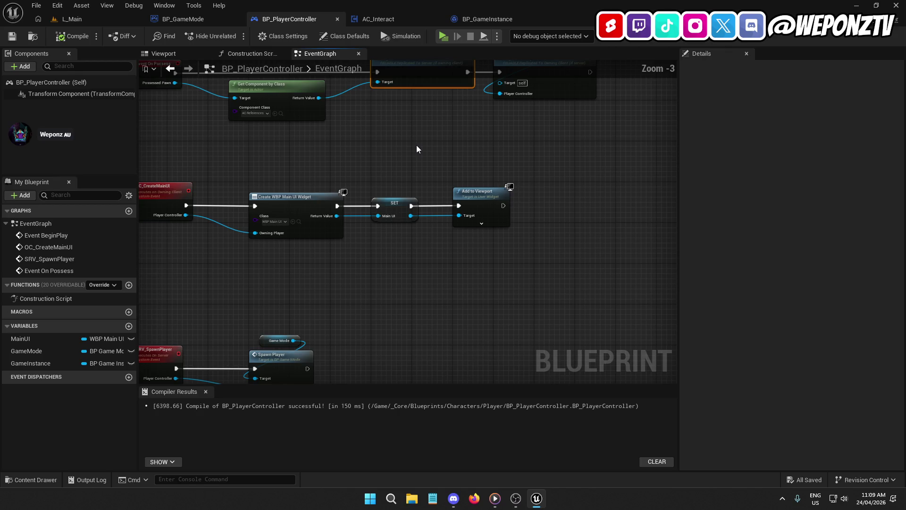
{"action": "scroll", "coordinate": [527, 280], "scroll_direction": "up", "scroll_amount": 2}
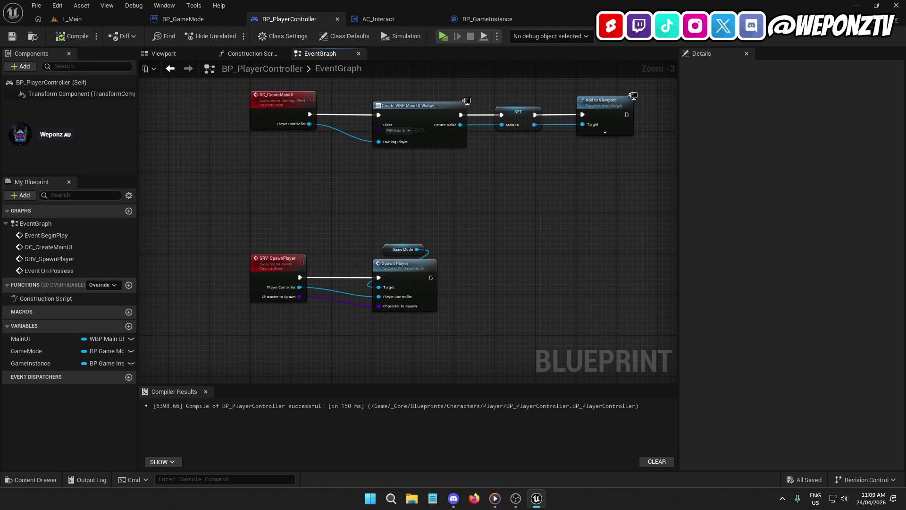
{"action": "left_click_drag", "start_coordinate": [526, 280], "coordinate": [508, 119]}
{"action": "scroll", "coordinate": [502, 243], "scroll_direction": "down", "scroll_amount": 2}
{"action": "mouse_move", "coordinate": [502, 243]}
{"action": "left_mouse_down"}
{"action": "mouse_move", "coordinate": [502, 356]}
{"action": "mouse_move", "coordinate": [445, 341]}
{"action": "left_mouse_up"}
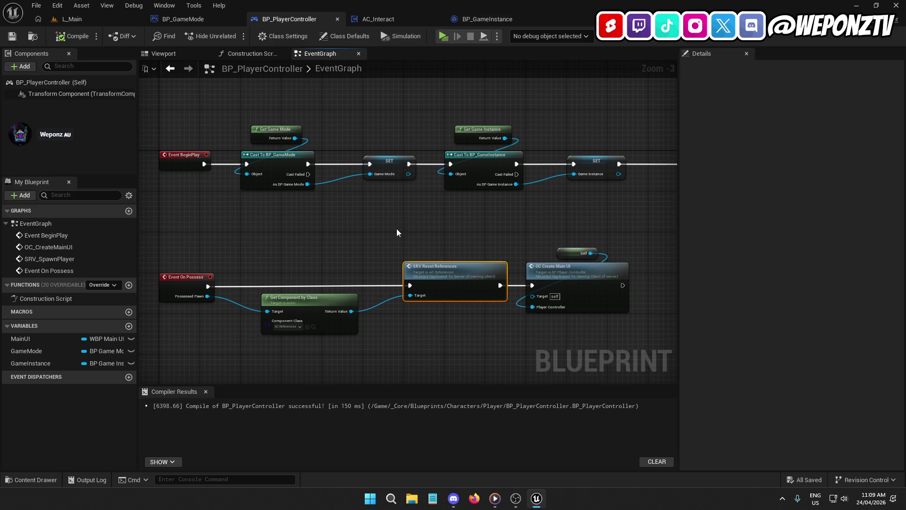
{"action": "left_click", "coordinate": [183, 19]}
{"action": "mouse_move", "coordinate": [364, 127]}
{"action": "left_mouse_down"}
{"action": "mouse_move", "coordinate": [552, 93]}
{"action": "mouse_move", "coordinate": [496, 109]}
{"action": "left_mouse_up"}
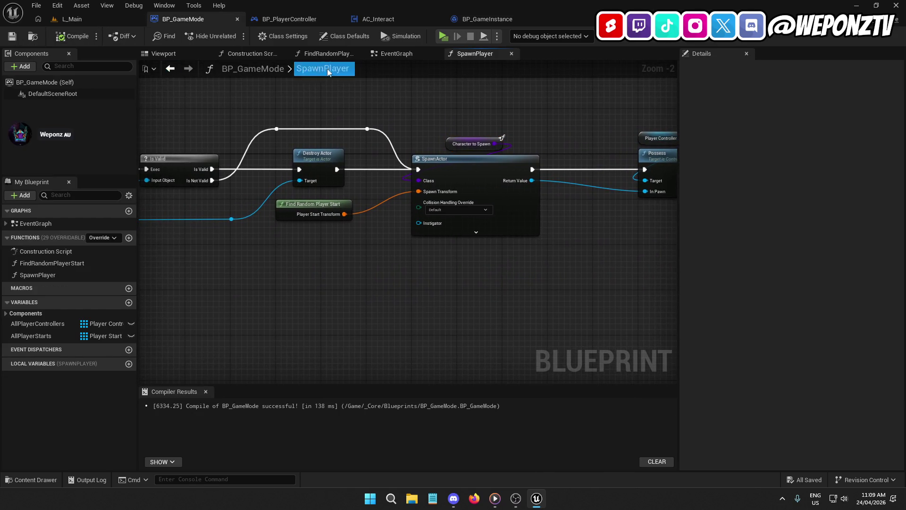
- Follow SRV Reset References from BP_PlayerController into AC_References' SetHardReferences function
{"action": "left_click", "coordinate": [289, 19]}
{"action": "left_click_drag", "start_coordinate": [596, 103], "coordinate": [251, 101]}
{"action": "left_click_drag", "start_coordinate": [543, 151], "coordinate": [309, 151]}
{"action": "left_click_drag", "start_coordinate": [239, 78], "coordinate": [284, 83]}
{"action": "mouse_move", "coordinate": [543, 218]}
{"action": "left_mouse_down"}
{"action": "mouse_move", "coordinate": [500, 182]}
{"action": "mouse_move", "coordinate": [680, 149]}
{"action": "mouse_move", "coordinate": [645, 147]}
{"action": "mouse_move", "coordinate": [512, 188]}
{"action": "left_mouse_up"}
{"action": "mouse_move", "coordinate": [489, 151]}
{"action": "left_mouse_down"}
{"action": "mouse_move", "coordinate": [360, 182]}
{"action": "mouse_move", "coordinate": [409, 168]}
{"action": "mouse_move", "coordinate": [285, 233]}
{"action": "left_mouse_up"}
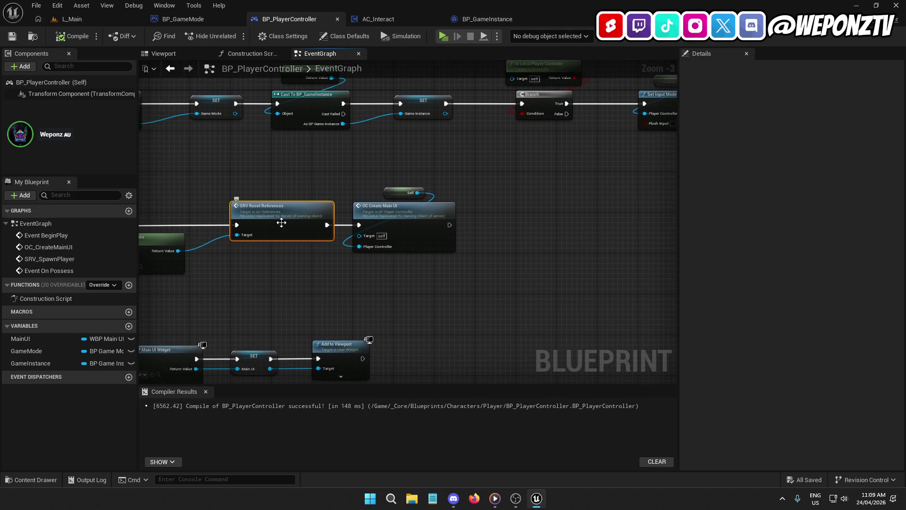
{"action": "double_click", "coordinate": [282, 223]}
{"action": "double_click", "coordinate": [491, 160]}
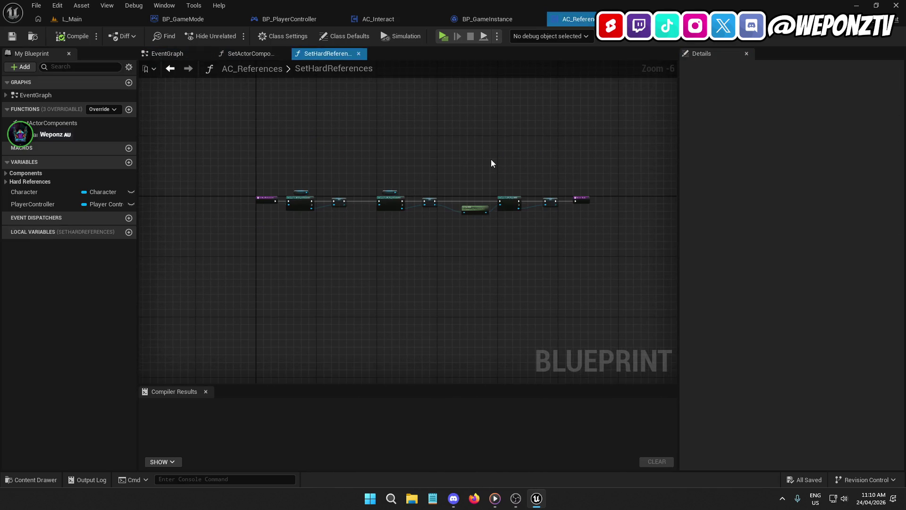
- Inspect the Cast To BP_PlayerCharacter node and its BP_PlayerCharacter SET node in SetHardReferences
{"action": "scroll", "coordinate": [350, 217], "scroll_direction": "up", "scroll_amount": 5}
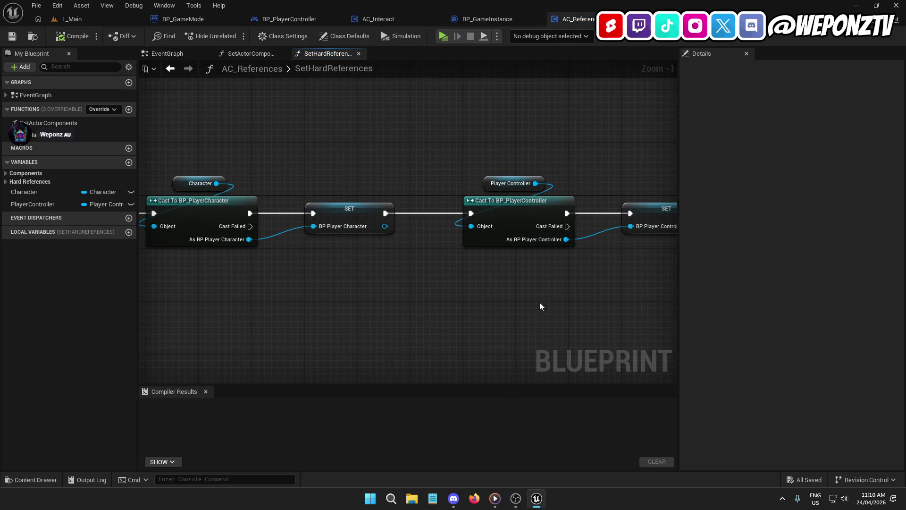
{"action": "left_click", "coordinate": [217, 215]}
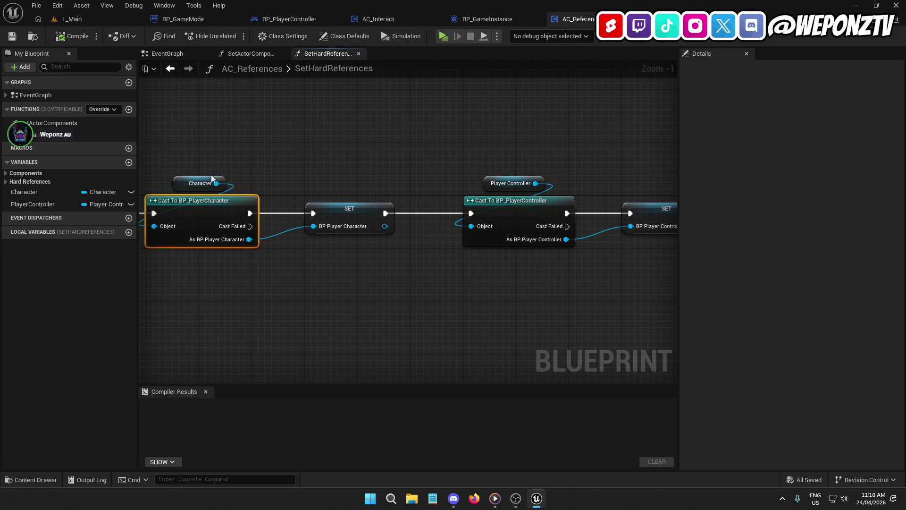
{"action": "left_click", "coordinate": [365, 230]}
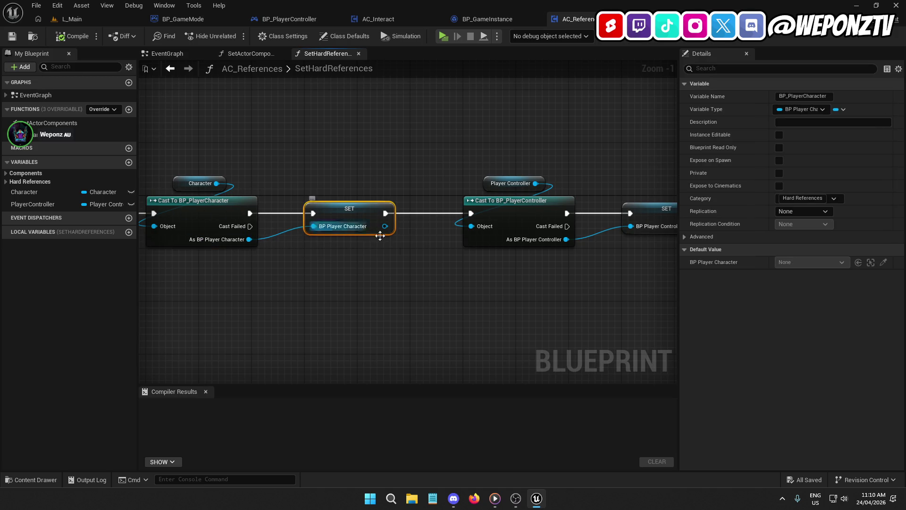
{"action": "left_click_drag", "start_coordinate": [365, 230], "coordinate": [325, 289]}
- Check the Cast To BP_PlayerController and PlayerController variable, then view BP_PlayerController's On Possess chain
{"action": "left_click", "coordinate": [317, 192]}
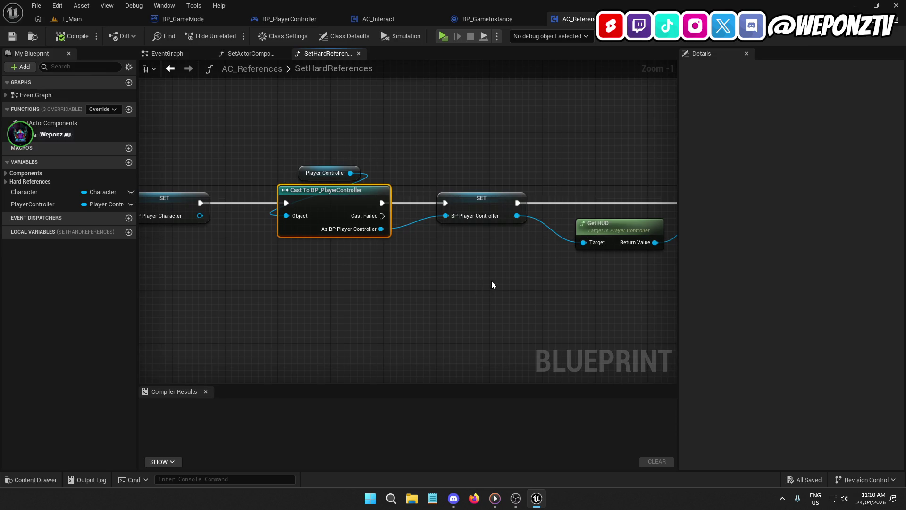
{"action": "mouse_move", "coordinate": [491, 281]}
{"action": "left_mouse_down"}
{"action": "mouse_move", "coordinate": [832, 238]}
{"action": "mouse_move", "coordinate": [760, 236]}
{"action": "left_mouse_up"}
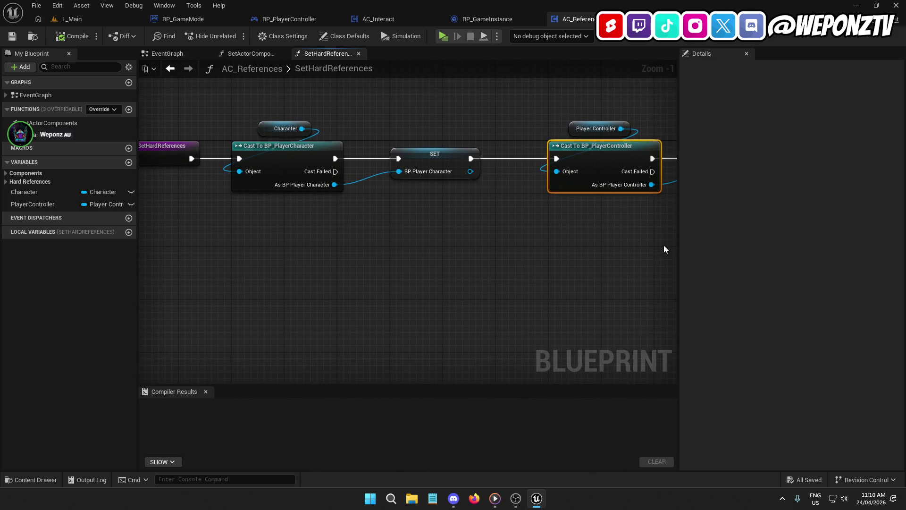
{"action": "left_click", "coordinate": [579, 135]}
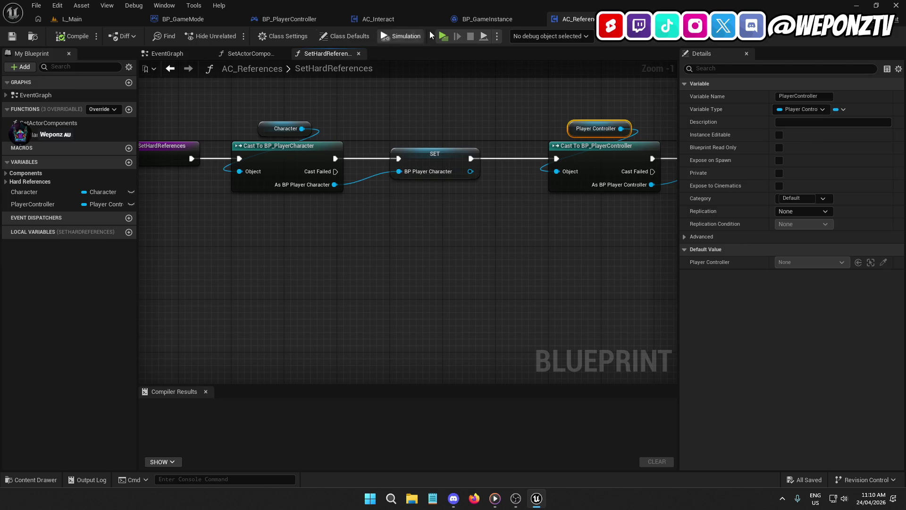
{"action": "left_click", "coordinate": [298, 23]}
{"action": "mouse_move", "coordinate": [387, 94]}
{"action": "left_mouse_down"}
{"action": "mouse_move", "coordinate": [445, 116]}
{"action": "mouse_move", "coordinate": [522, 85]}
{"action": "left_mouse_up"}
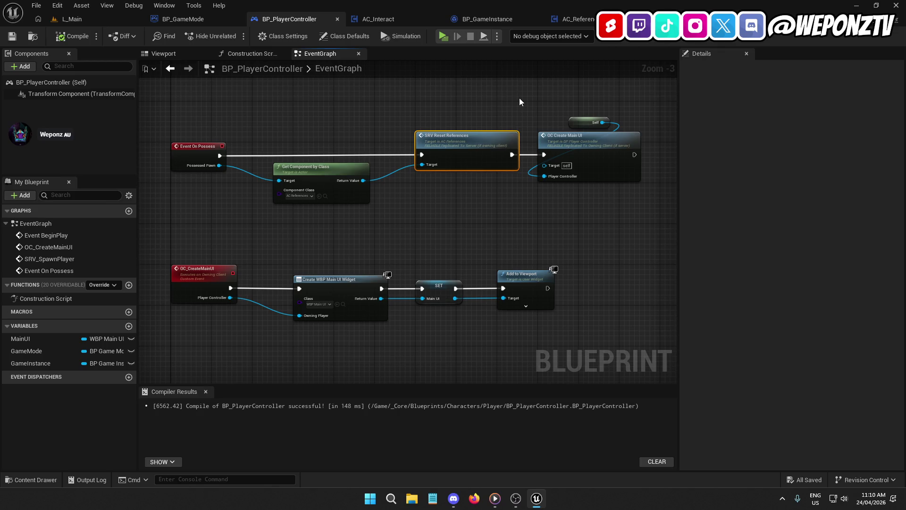
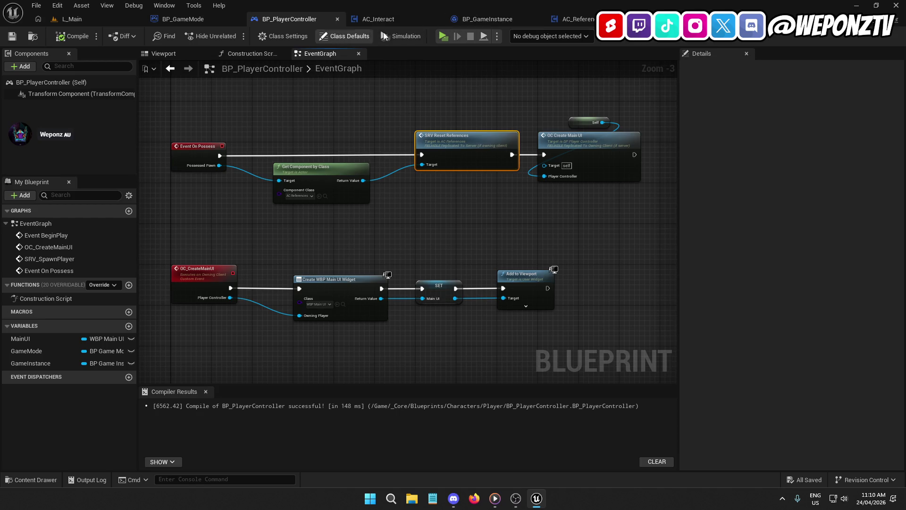
- Delete the Set Actor Components and Set Hard References calls from the AC_References EventGraph
{"action": "left_click", "coordinate": [585, 24]}
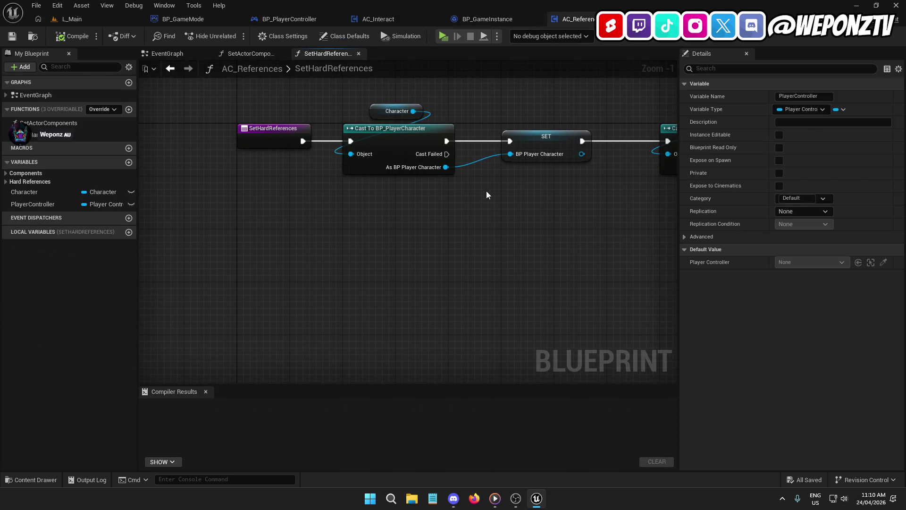
{"action": "left_click", "coordinate": [246, 55]}
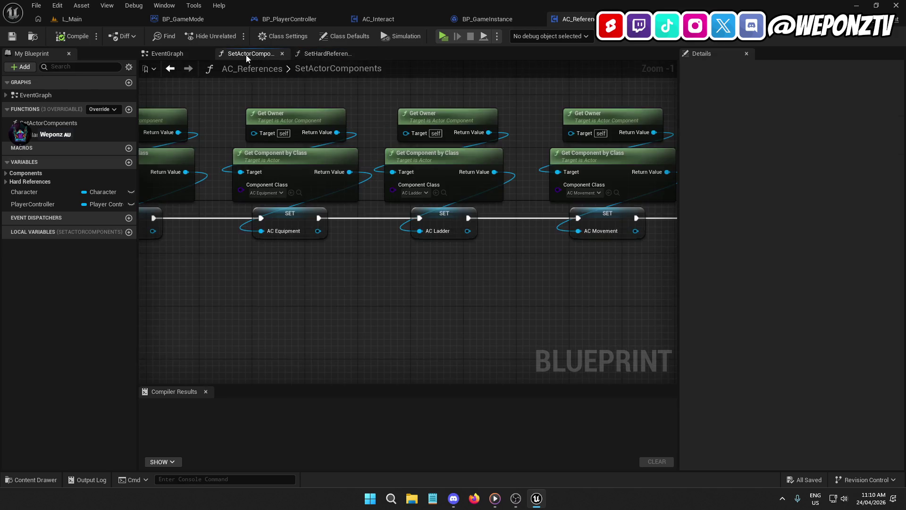
{"action": "left_click", "coordinate": [176, 50]}
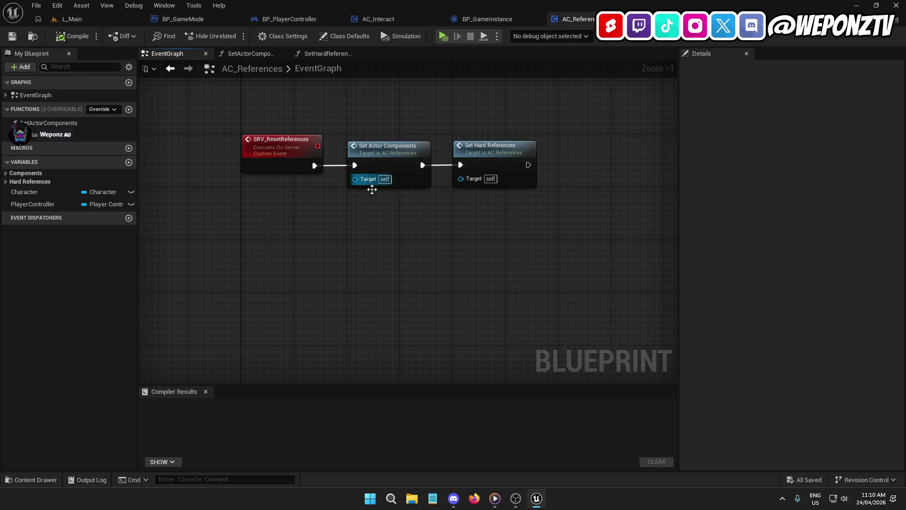
{"action": "left_click_drag", "start_coordinate": [477, 183], "coordinate": [386, 109]}
{"action": "key", "text": "Delete"}
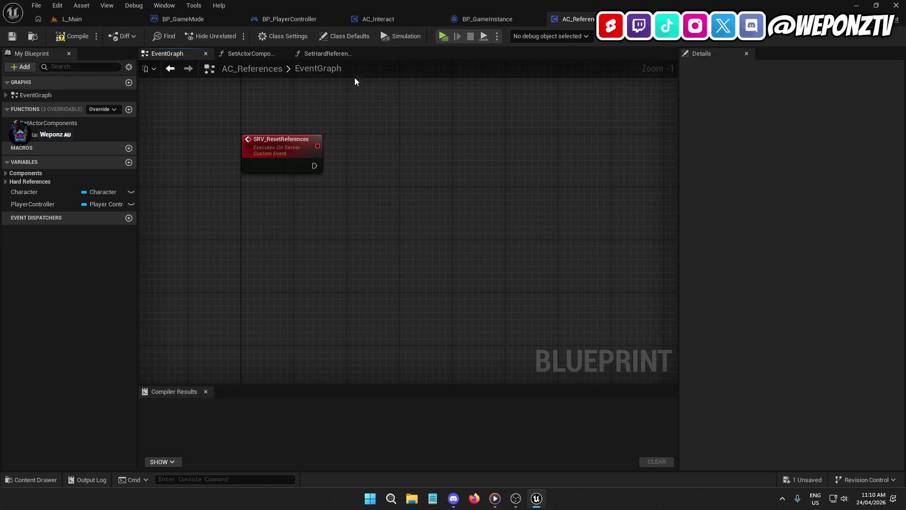
- Select the cast and SET nodes in the SetHardReferences function for copying into BP_PlayerController
{"action": "left_click", "coordinate": [317, 55]}
{"action": "scroll", "coordinate": [508, 196], "scroll_direction": "down", "scroll_amount": 2}
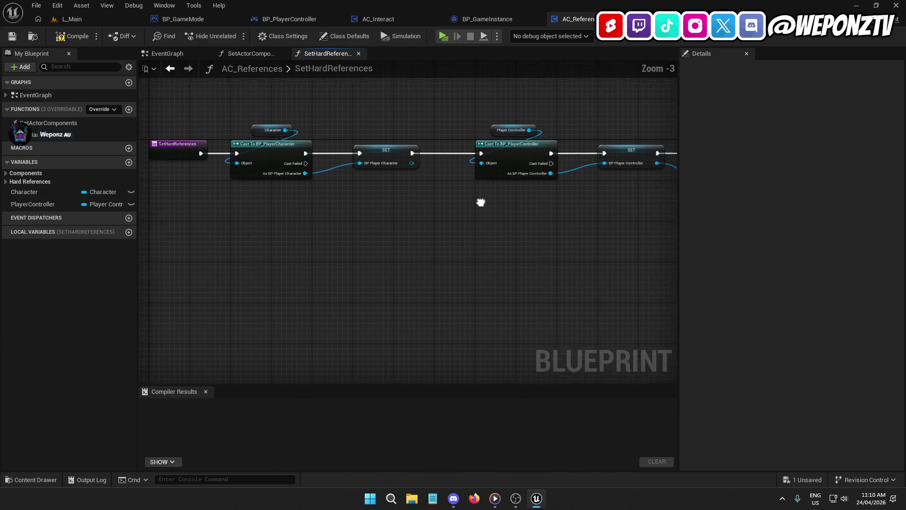
{"action": "scroll", "coordinate": [485, 206], "scroll_direction": "down", "scroll_amount": 1}
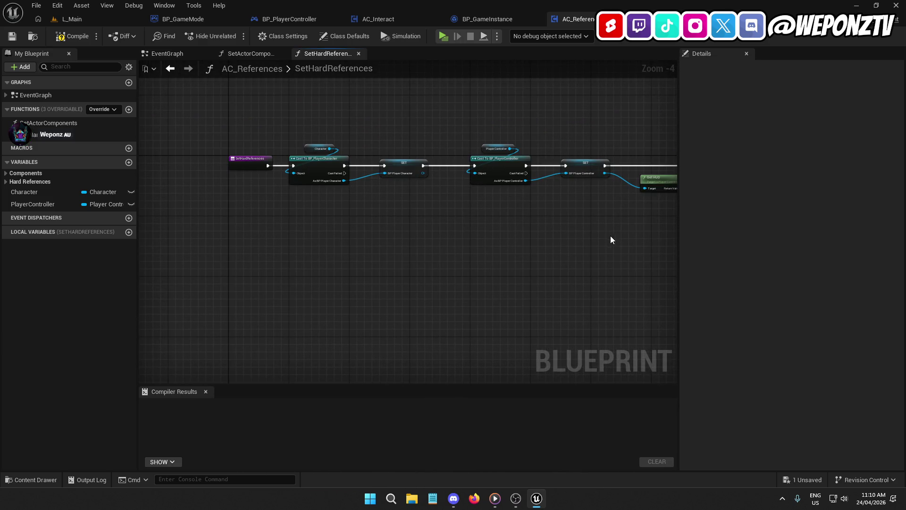
{"action": "mouse_move", "coordinate": [525, 223]}
{"action": "left_mouse_down"}
{"action": "mouse_move", "coordinate": [461, 183]}
{"action": "mouse_move", "coordinate": [239, 98]}
{"action": "left_mouse_up"}
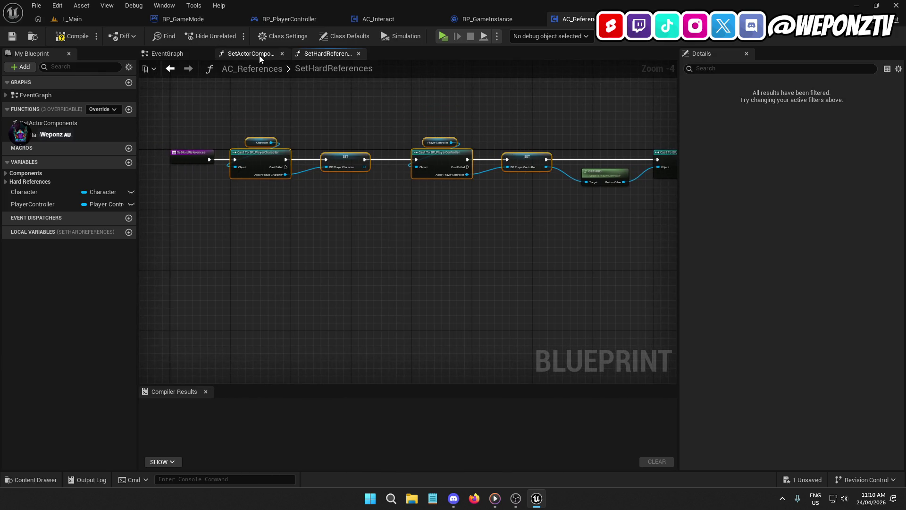
{"action": "left_click", "coordinate": [260, 55]}
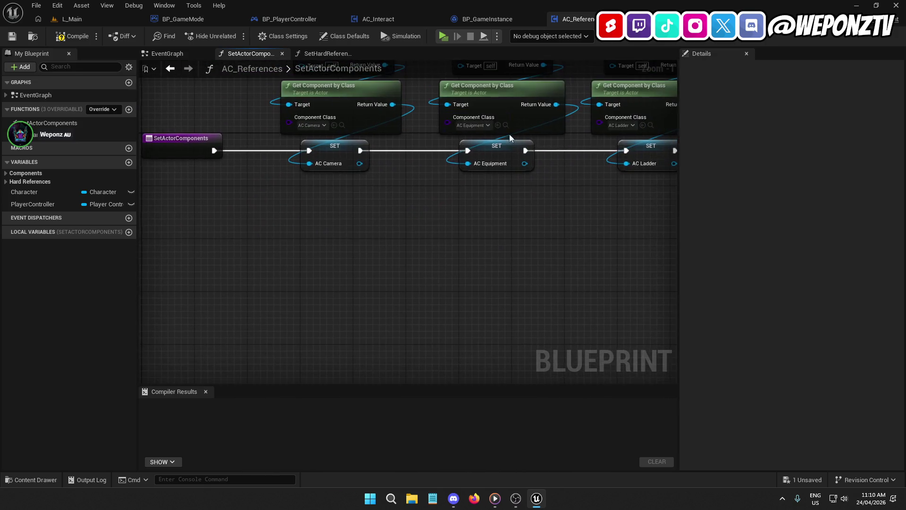
{"action": "left_click", "coordinate": [289, 18]}
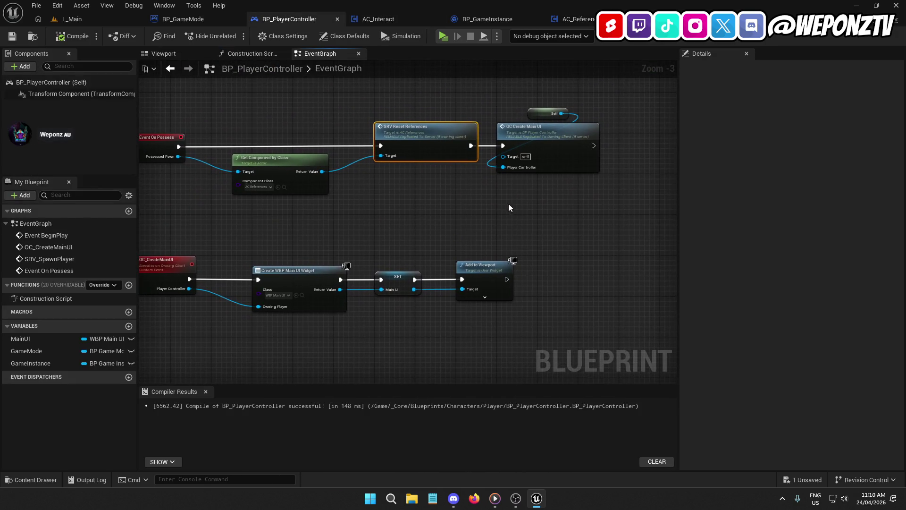
- Move OC Create Main UI and Self beside the spawn nodes and wire both SRV Spawn Player outputs into it
{"action": "key", "text": "ctrl+v"}
{"action": "mouse_move", "coordinate": [485, 141]}
{"action": "left_mouse_down"}
{"action": "mouse_move", "coordinate": [366, 78]}
{"action": "mouse_move", "coordinate": [371, 90]}
{"action": "left_mouse_up"}
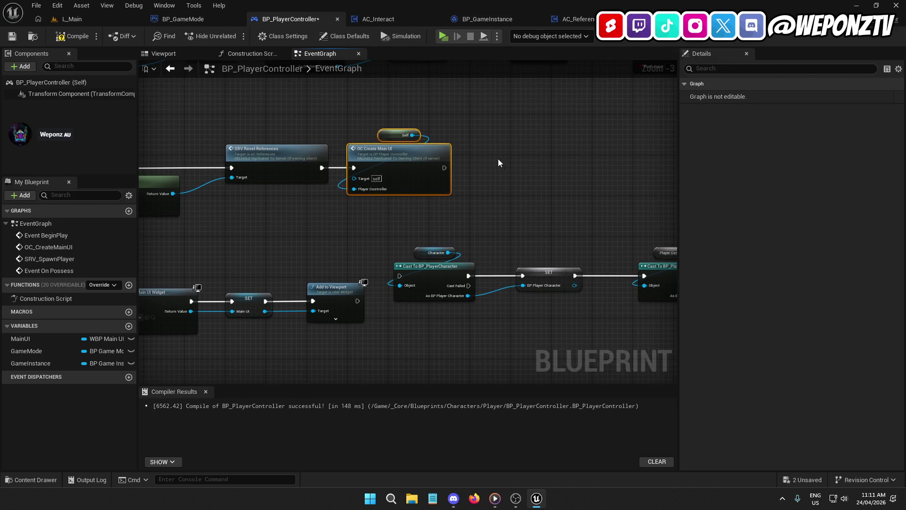
{"action": "key", "text": "Delete"}
{"action": "key", "text": "ctrl+z"}
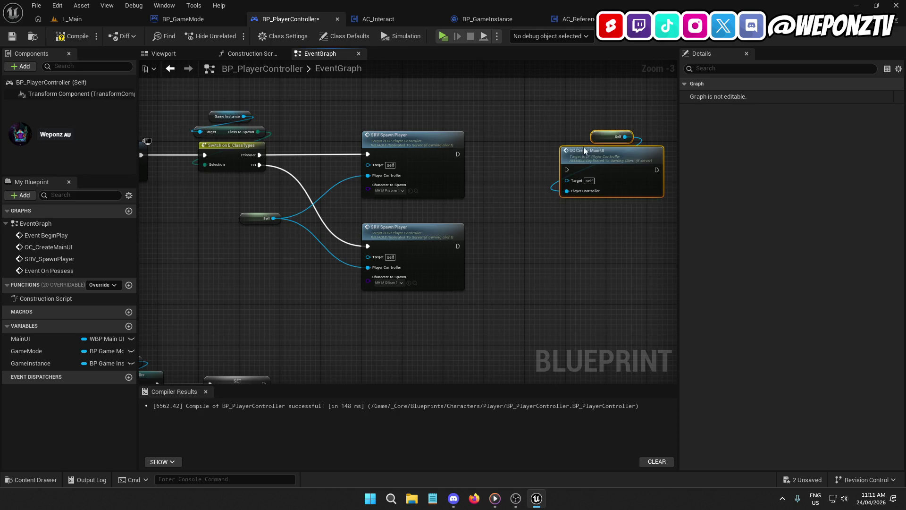
{"action": "left_click_drag", "start_coordinate": [563, 173], "coordinate": [457, 153]}
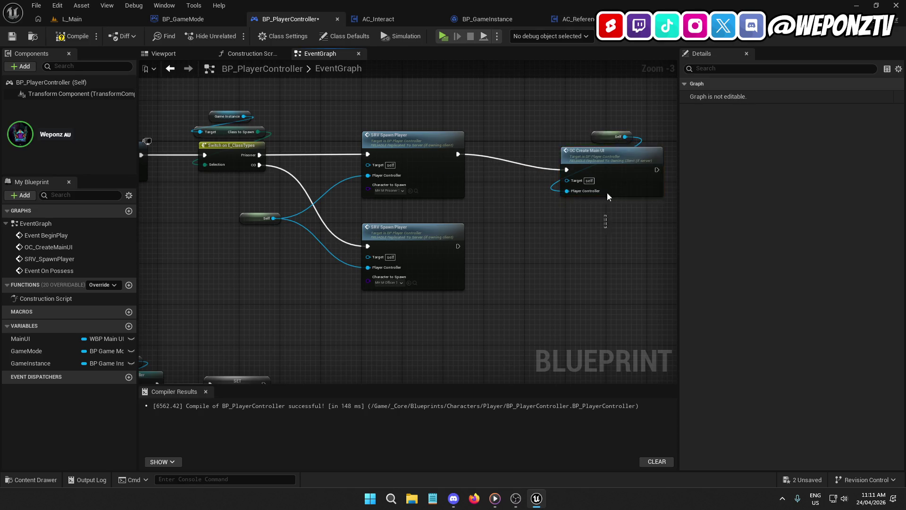
{"action": "mouse_move", "coordinate": [607, 157]}
{"action": "left_mouse_down"}
{"action": "mouse_move", "coordinate": [614, 147]}
{"action": "mouse_move", "coordinate": [505, 177]}
{"action": "mouse_move", "coordinate": [482, 204]}
{"action": "left_mouse_up"}
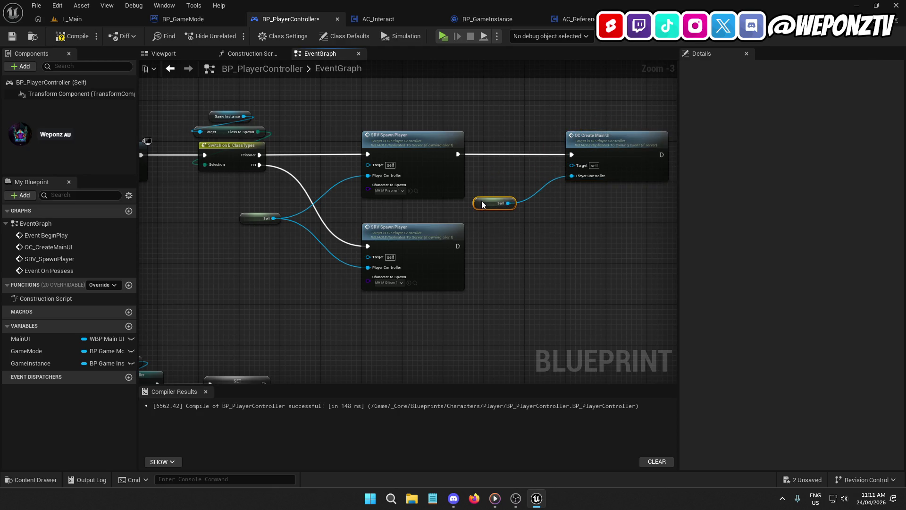
{"action": "left_click", "coordinate": [616, 149]}
{"action": "left_click_drag", "start_coordinate": [458, 246], "coordinate": [571, 154]}
{"action": "mouse_move", "coordinate": [485, 203]}
{"action": "left_mouse_down"}
{"action": "mouse_move", "coordinate": [596, 126]}
{"action": "mouse_move", "coordinate": [543, 57]}
{"action": "mouse_move", "coordinate": [558, 65]}
{"action": "left_mouse_up"}
- Open the SRV_ResetReferences event in AC_References from the Event On Possess chain
{"action": "left_click_drag", "start_coordinate": [458, 83], "coordinate": [603, 73]}
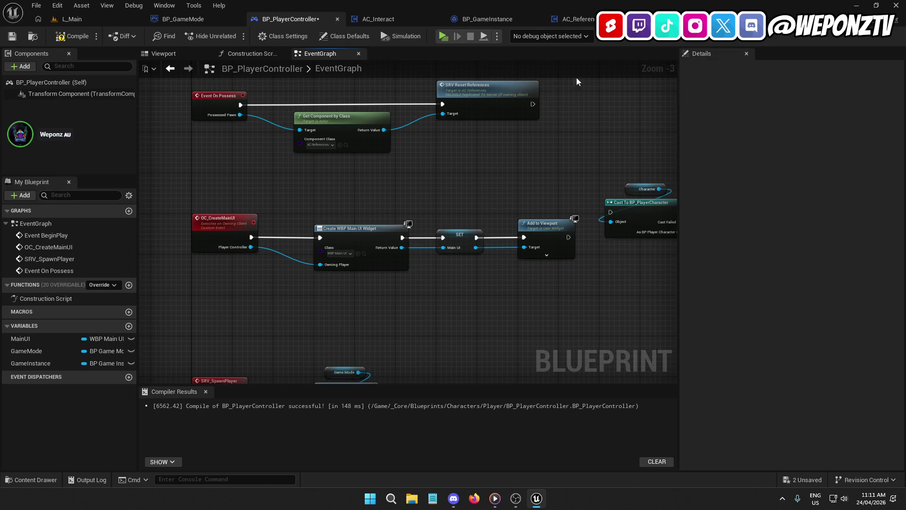
{"action": "left_click_drag", "start_coordinate": [410, 136], "coordinate": [318, 92]}
{"action": "left_click", "coordinate": [519, 124]}
{"action": "left_click_drag", "start_coordinate": [539, 160], "coordinate": [482, 193]}
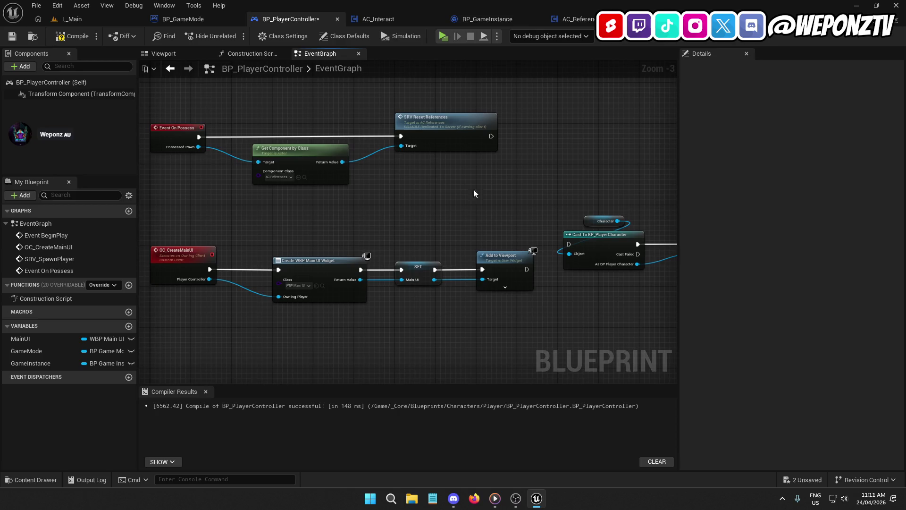
{"action": "double_click", "coordinate": [426, 122]}
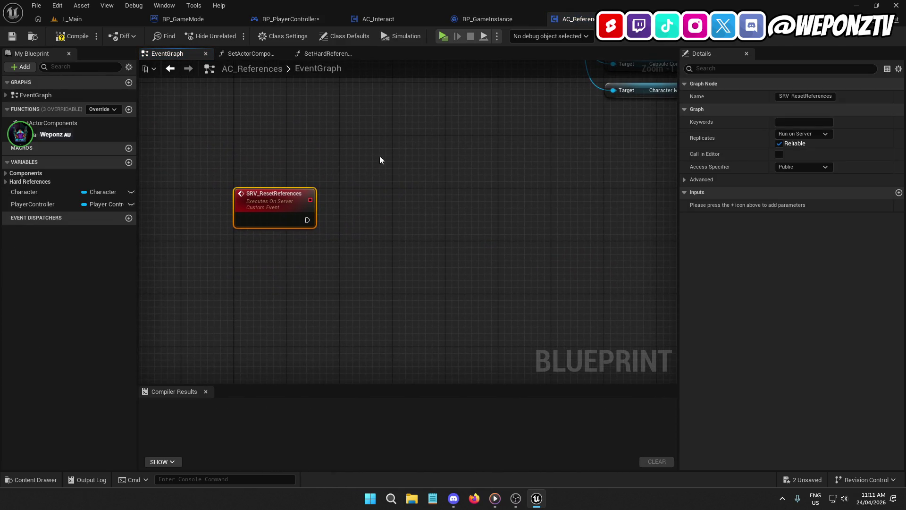
- Paste the SetHardReferences cast, SET and variable nodes into the EventGraph, wired after SRV_ResetReferences
{"action": "scroll", "coordinate": [465, 202], "scroll_direction": "down", "scroll_amount": 2}
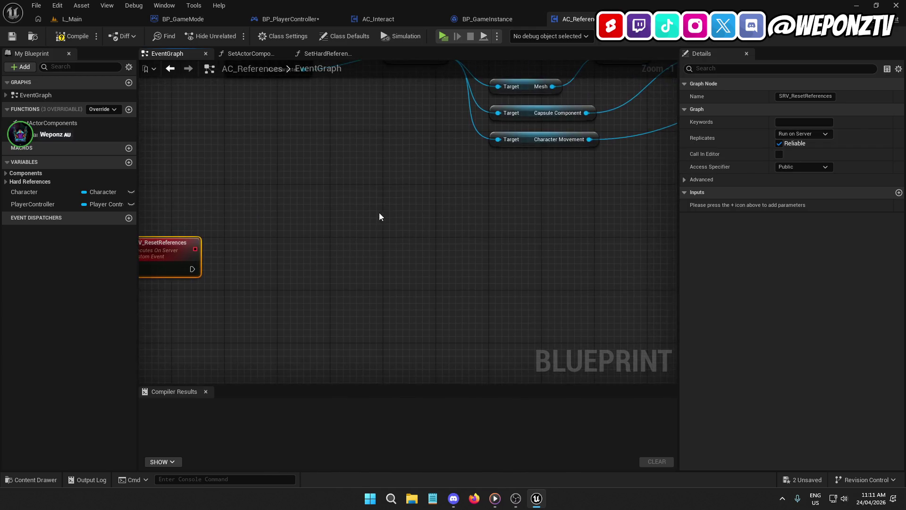
{"action": "double_click", "coordinate": [28, 135]}
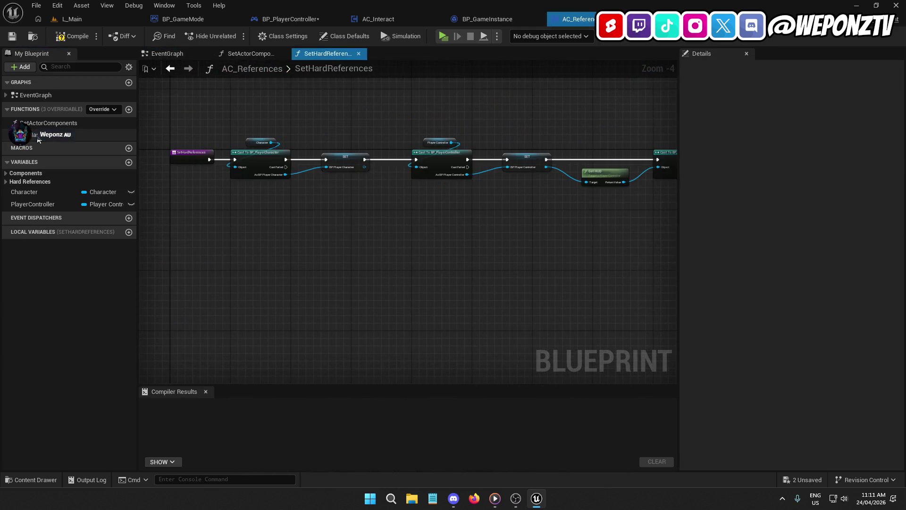
{"action": "left_click_drag", "start_coordinate": [550, 208], "coordinate": [256, 118]}
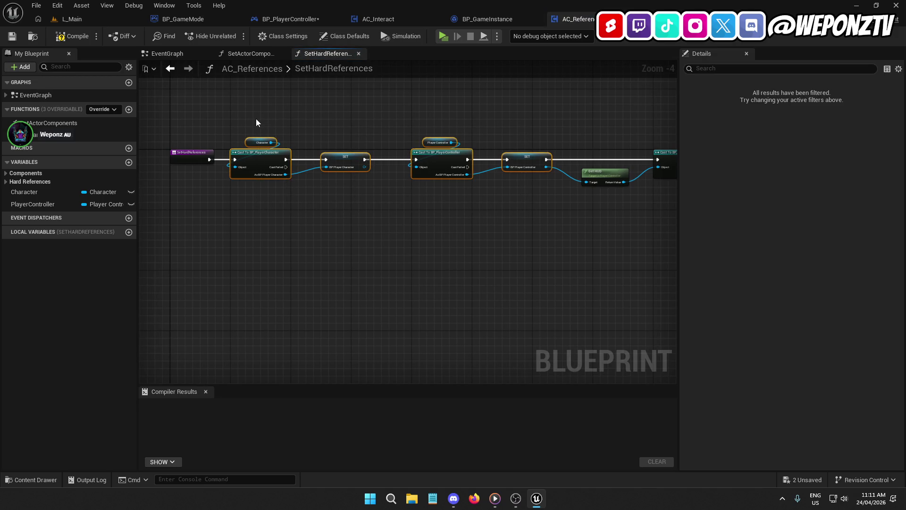
{"action": "left_click", "coordinate": [180, 54]}
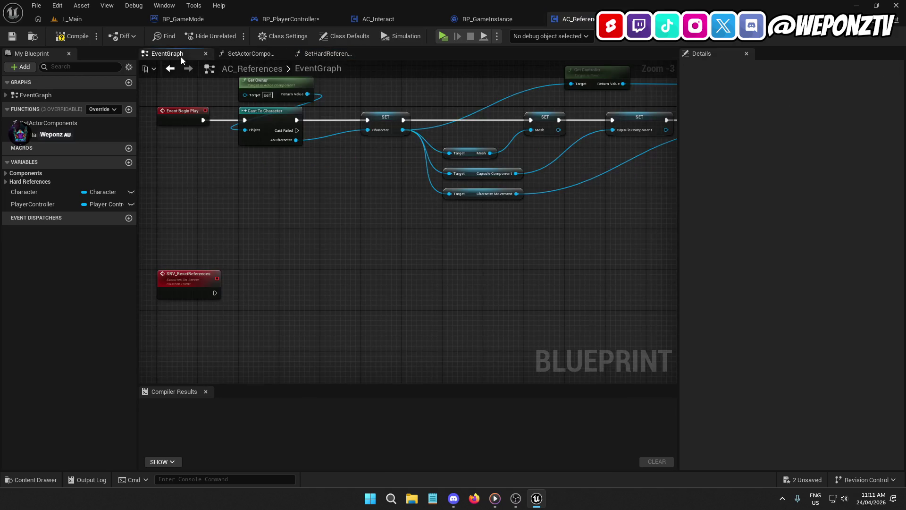
{"action": "key", "text": "ctrl+v"}
{"action": "left_click_drag", "start_coordinate": [303, 227], "coordinate": [463, 232]}
{"action": "mouse_move", "coordinate": [325, 230]}
{"action": "left_mouse_down"}
{"action": "mouse_move", "coordinate": [210, 241]}
{"action": "mouse_move", "coordinate": [298, 235]}
{"action": "left_mouse_up"}
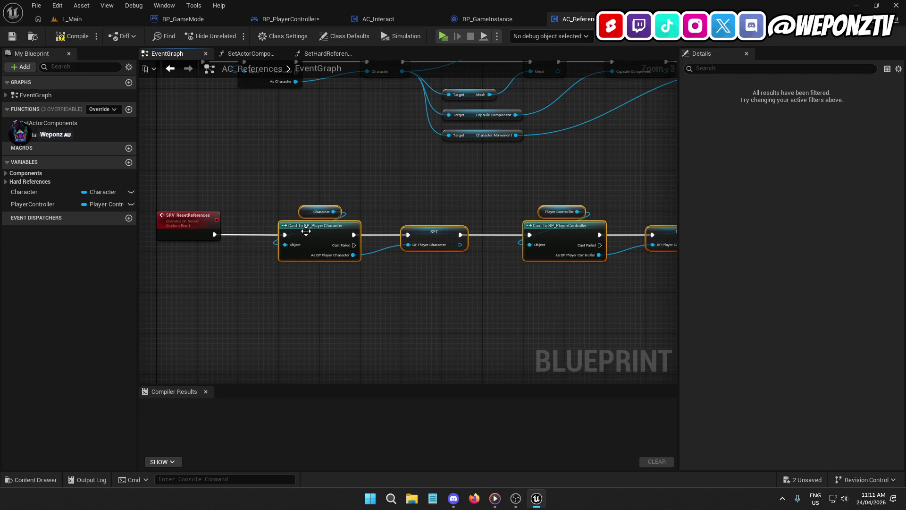
- Add a new input parameter to the SRV_ResetReferences event
{"action": "left_click", "coordinate": [307, 207]}
{"action": "left_click", "coordinate": [204, 229]}
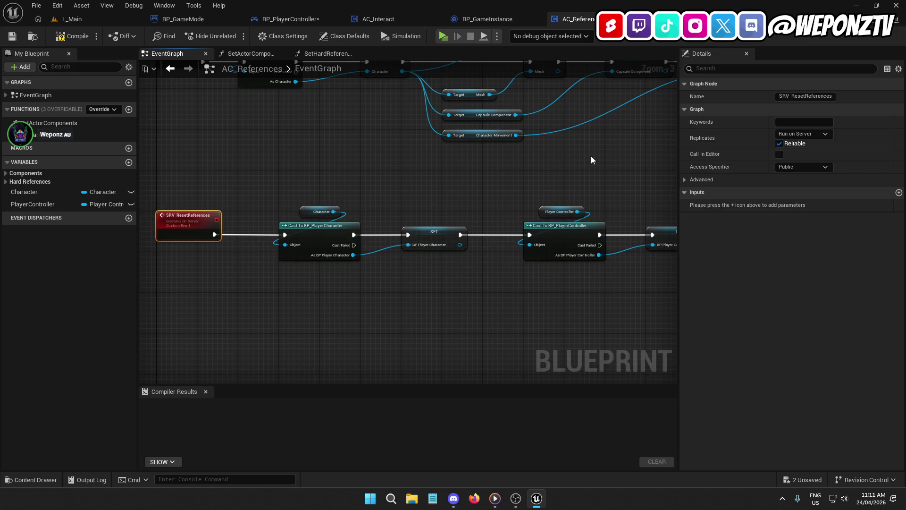
{"action": "left_click", "coordinate": [899, 193]}
{"action": "left_click", "coordinate": [715, 195]}
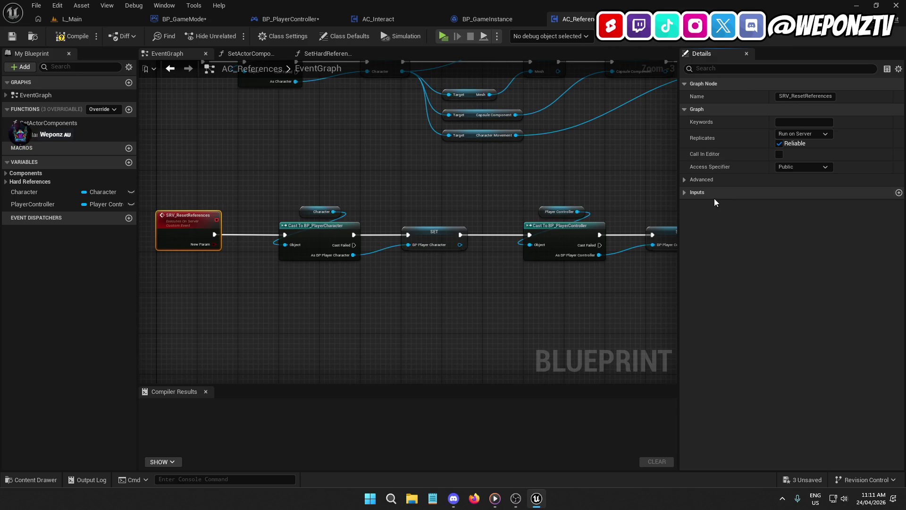
- Name the first event input ControlledPawn and make it a Pawn object reference
{"action": "left_click", "coordinate": [684, 193]}
{"action": "left_click", "coordinate": [727, 204]}
{"action": "type", "text": "ControlledPawn"}
{"action": "key", "text": "Return"}
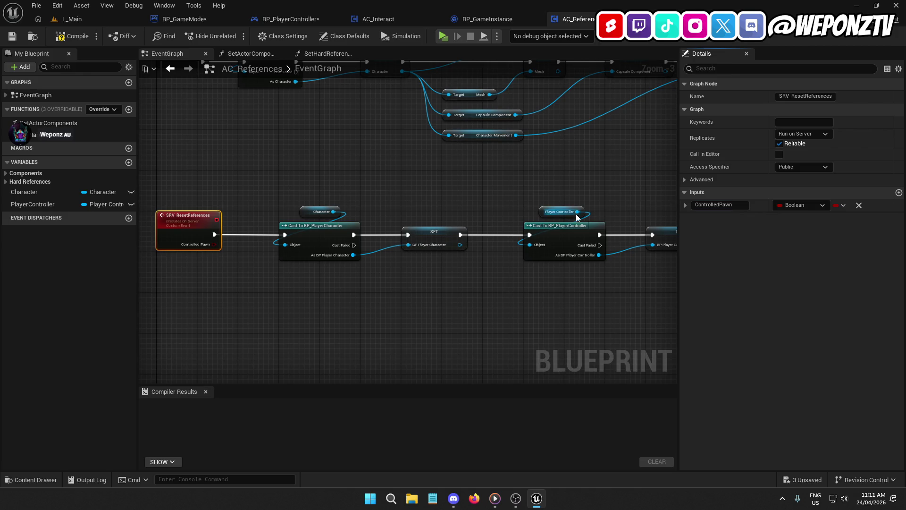
{"action": "left_click", "coordinate": [783, 206]}
{"action": "type", "text": "pawn"}
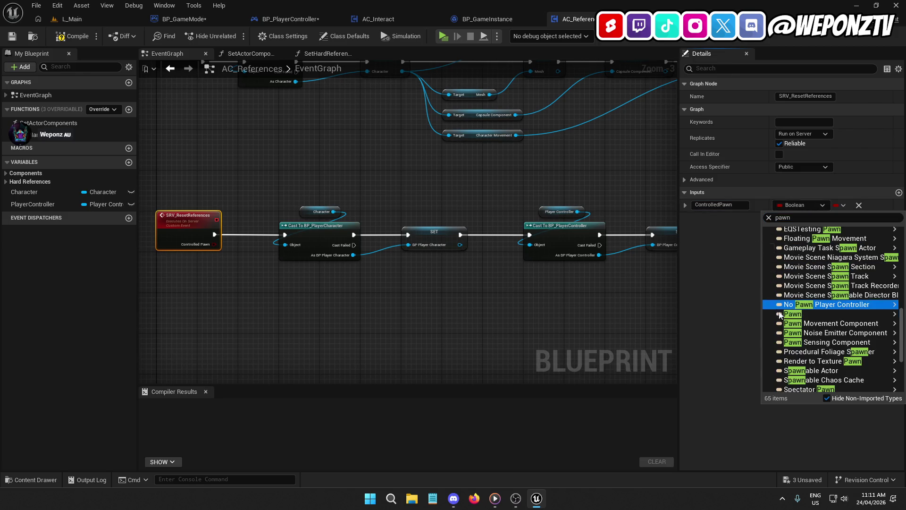
{"action": "mouse_move", "coordinate": [803, 313]}
{"action": "left_click", "coordinate": [760, 309]}
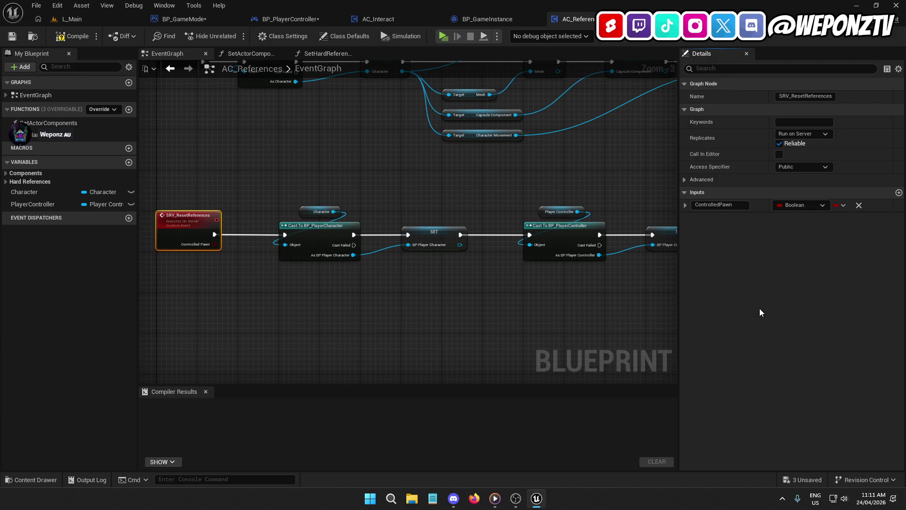
{"action": "left_click", "coordinate": [792, 208]}
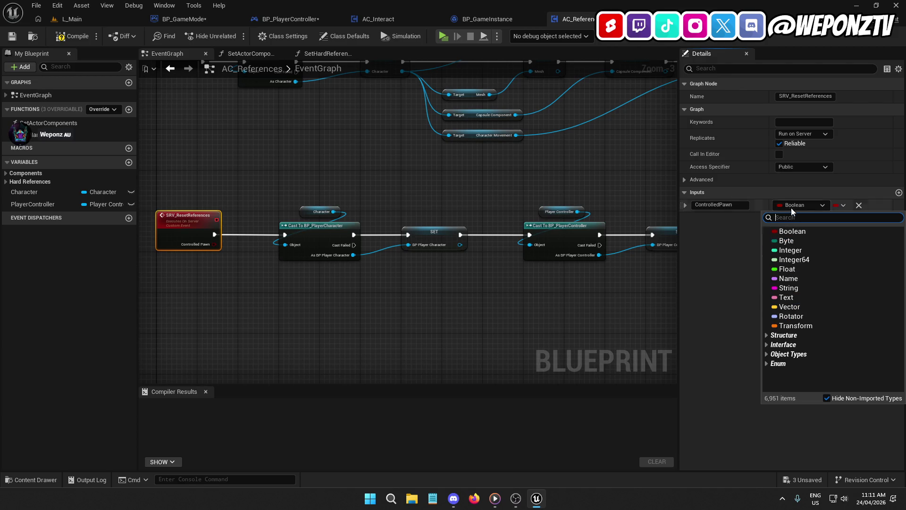
{"action": "type", "text": "pawn"}
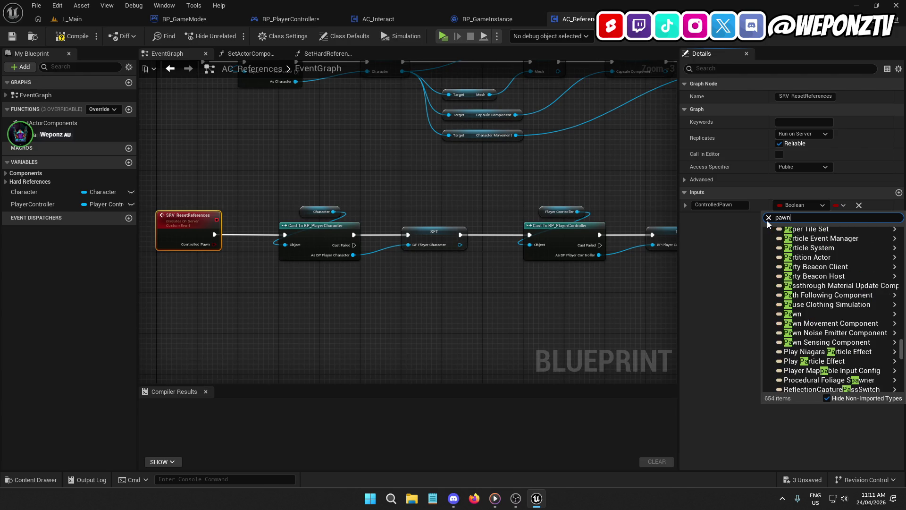
{"action": "mouse_move", "coordinate": [818, 308]}
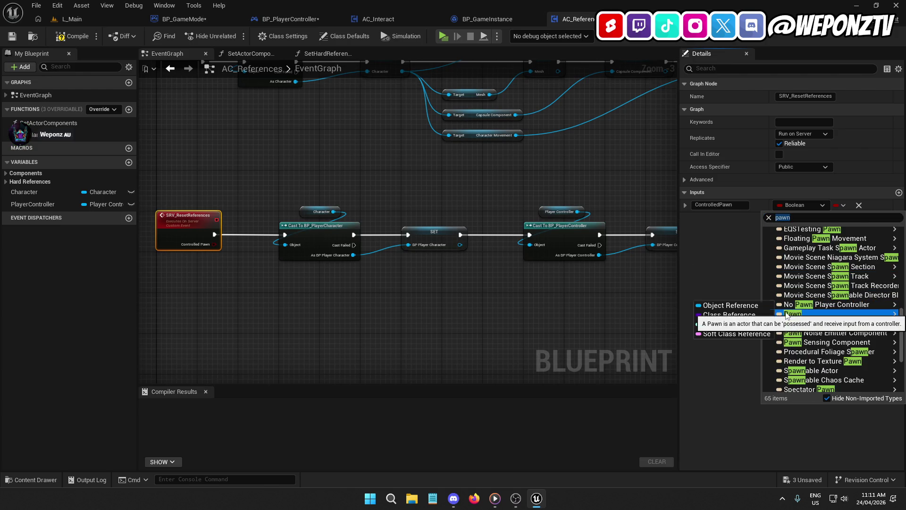
{"action": "left_click", "coordinate": [769, 316]}
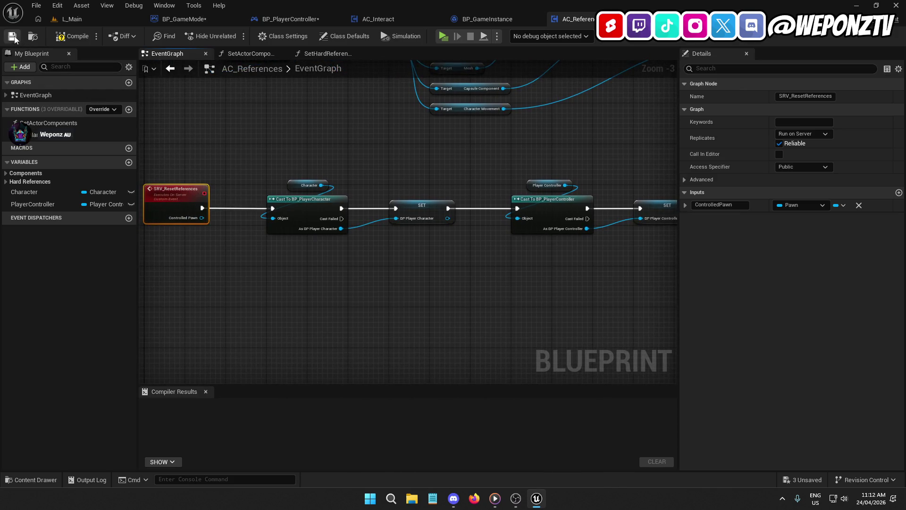
- Add a PlayerController input of type Player Controller reference, then delete the Character and Player Controller getters
{"action": "left_click", "coordinate": [898, 193]}
{"action": "type", "text": "PlayerController"}
{"action": "key", "text": "Return"}
{"action": "left_click", "coordinate": [791, 218]}
{"action": "type", "text": "contr"}
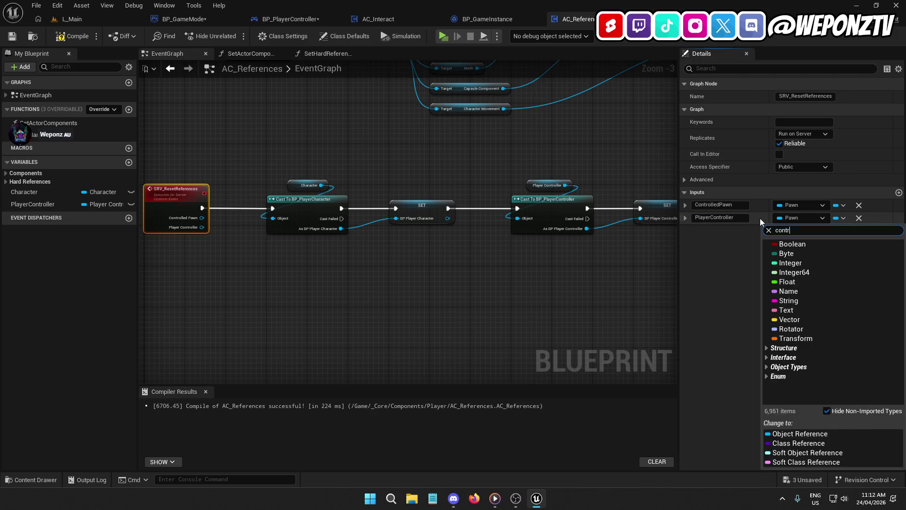
{"action": "scroll", "coordinate": [830, 293], "scroll_direction": "down", "scroll_amount": 5}
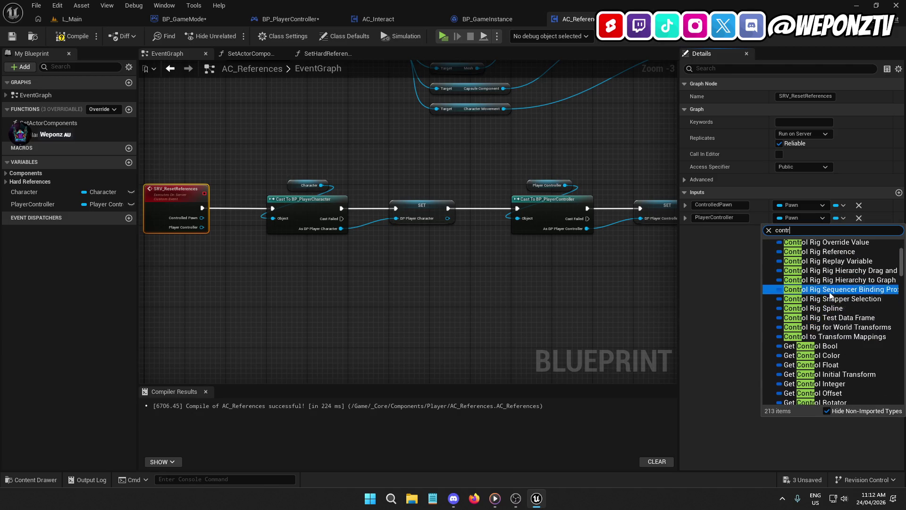
{"action": "scroll", "coordinate": [829, 290], "scroll_direction": "down", "scroll_amount": 3}
{"action": "type", "text": "oll"}
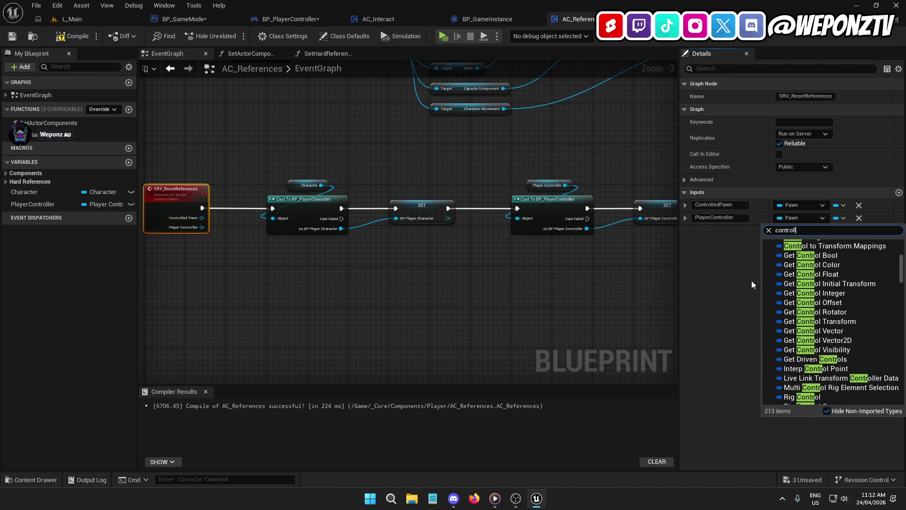
{"action": "mouse_move", "coordinate": [798, 318]}
{"action": "scroll", "coordinate": [793, 326], "scroll_direction": "down", "scroll_amount": 7}
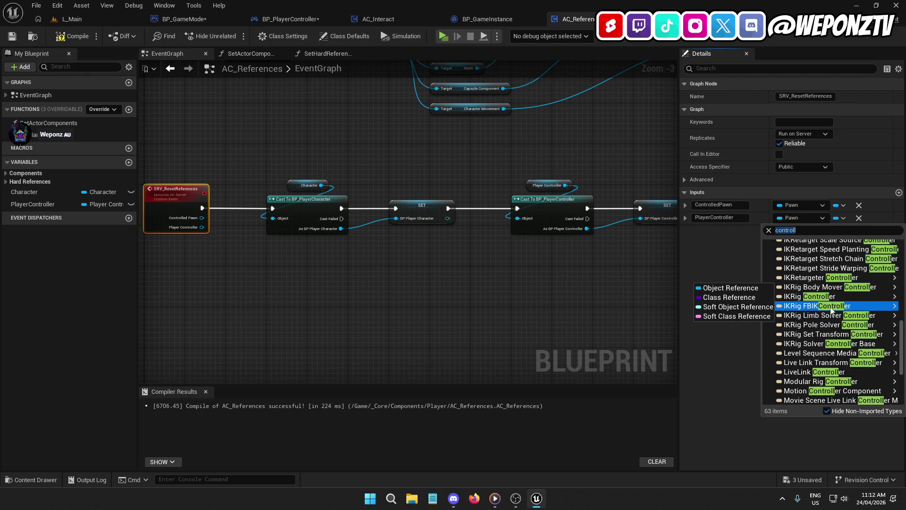
{"action": "key", "text": "ctrl+a"}
{"action": "type", "text": "playerco"}
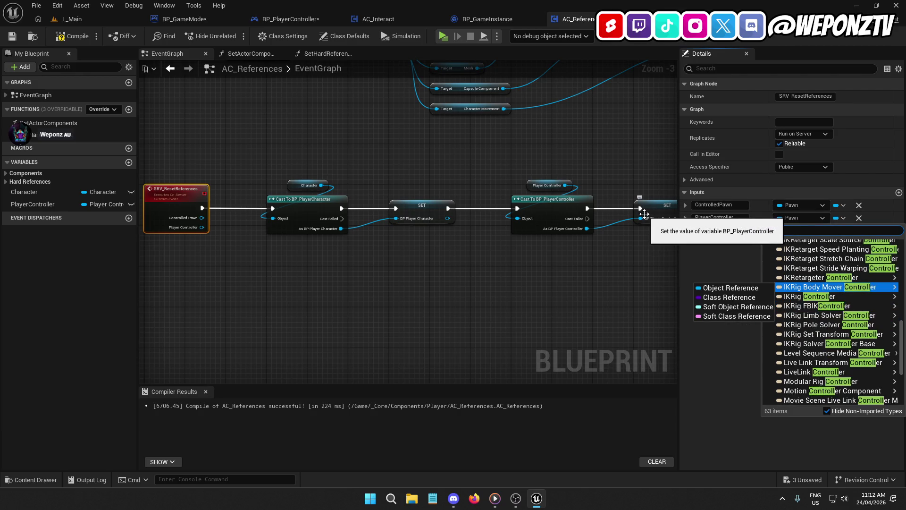
{"action": "type", "text": "n"}
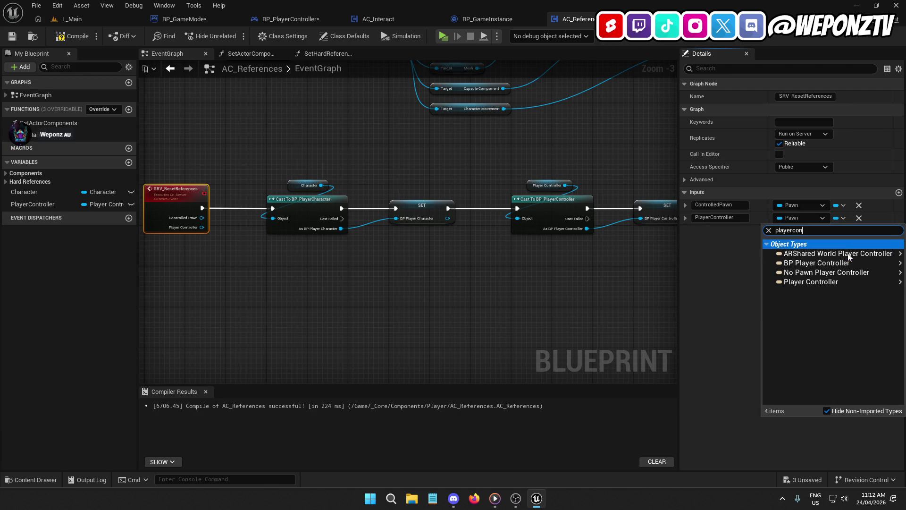
{"action": "left_click", "coordinate": [770, 283]}
{"action": "left_click_drag", "start_coordinate": [593, 195], "coordinate": [297, 146]}
{"action": "key", "text": "Delete"}
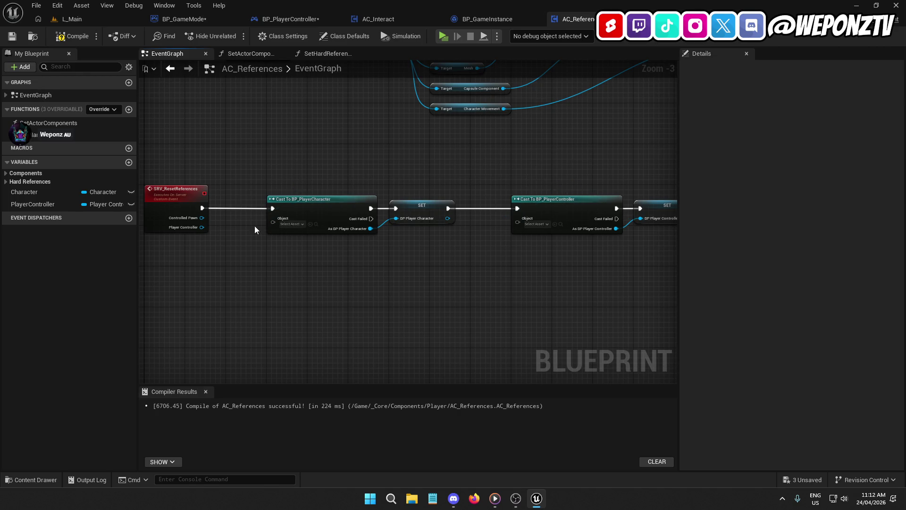
- Feed Controlled Pawn into the character cast and PlayerController, via two reroute points, into the controller cast
{"action": "mouse_move", "coordinate": [201, 218]}
{"action": "left_mouse_down"}
{"action": "mouse_move", "coordinate": [273, 218]}
{"action": "mouse_move", "coordinate": [212, 229]}
{"action": "mouse_move", "coordinate": [528, 222]}
{"action": "mouse_move", "coordinate": [518, 218]}
{"action": "mouse_move", "coordinate": [474, 268]}
{"action": "left_mouse_up"}
{"action": "double_click", "coordinate": [491, 218]}
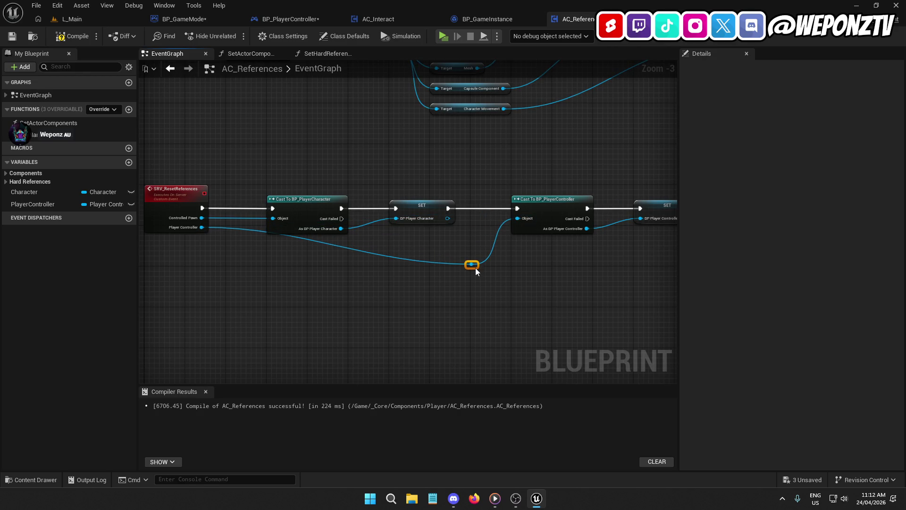
{"action": "double_click", "coordinate": [319, 242]}
{"action": "left_click_drag", "start_coordinate": [317, 242], "coordinate": [276, 266]}
{"action": "scroll", "coordinate": [336, 286], "scroll_direction": "up", "scroll_amount": 1}
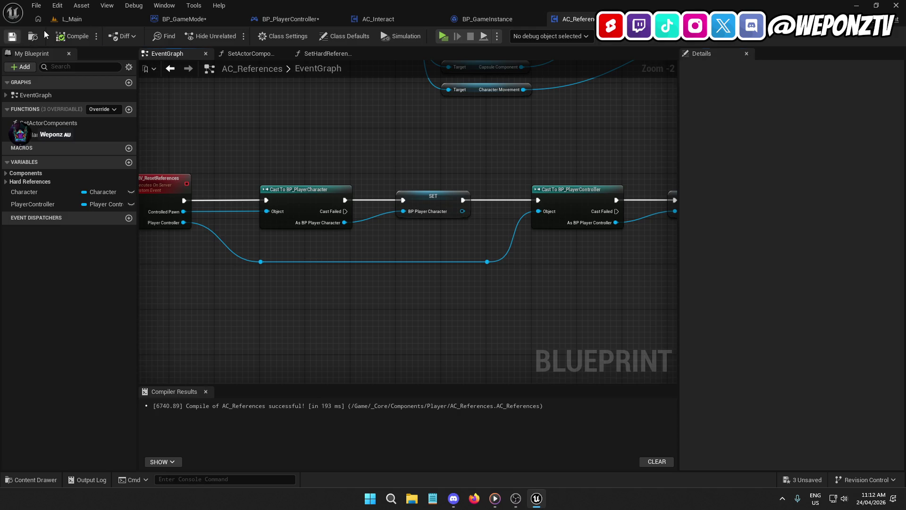
{"action": "left_click", "coordinate": [300, 20]}
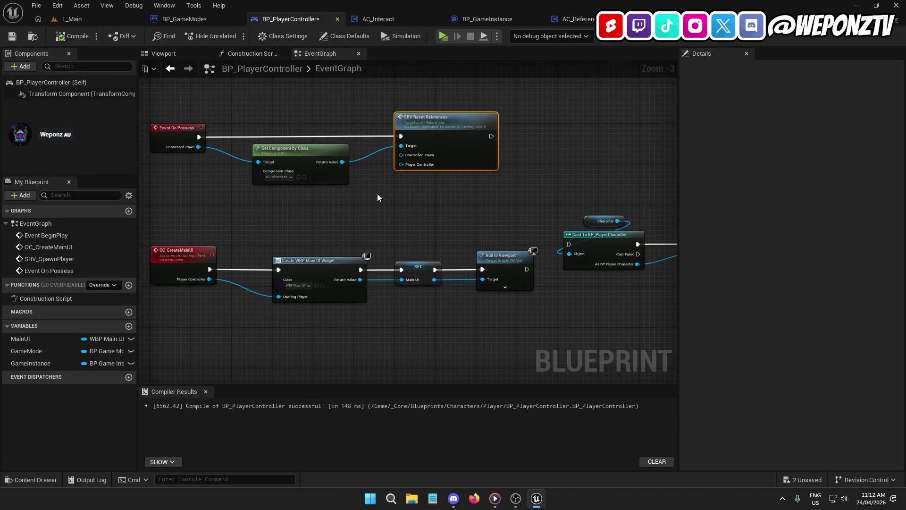
- Wire Possessed Pawn into Controlled Pawn, remove Get Component by Class, and pass a Self reference as Player Controller
{"action": "mouse_move", "coordinate": [199, 147]}
{"action": "left_mouse_down"}
{"action": "mouse_move", "coordinate": [407, 154]}
{"action": "mouse_move", "coordinate": [435, 94]}
{"action": "left_mouse_up"}
{"action": "left_click", "coordinate": [314, 158]}
{"action": "key", "text": "Delete"}
{"action": "type", "text": "self"}
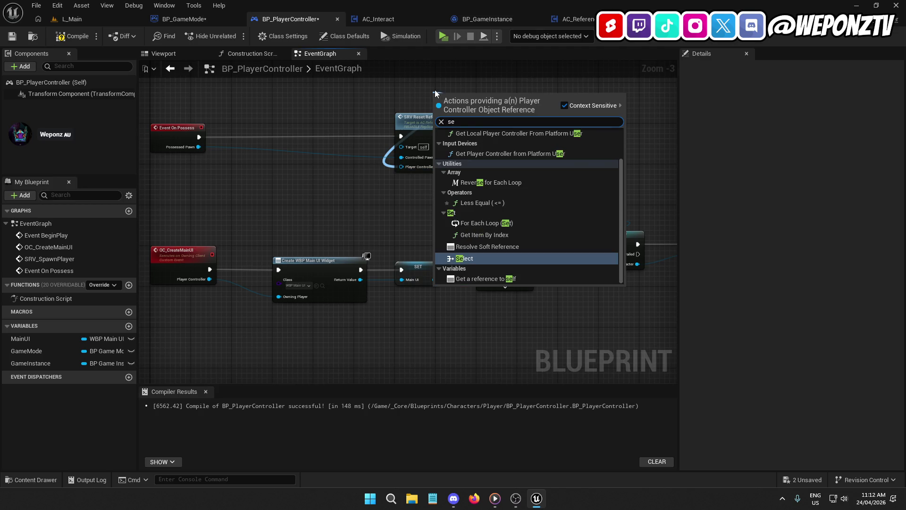
{"action": "key", "text": "Return"}
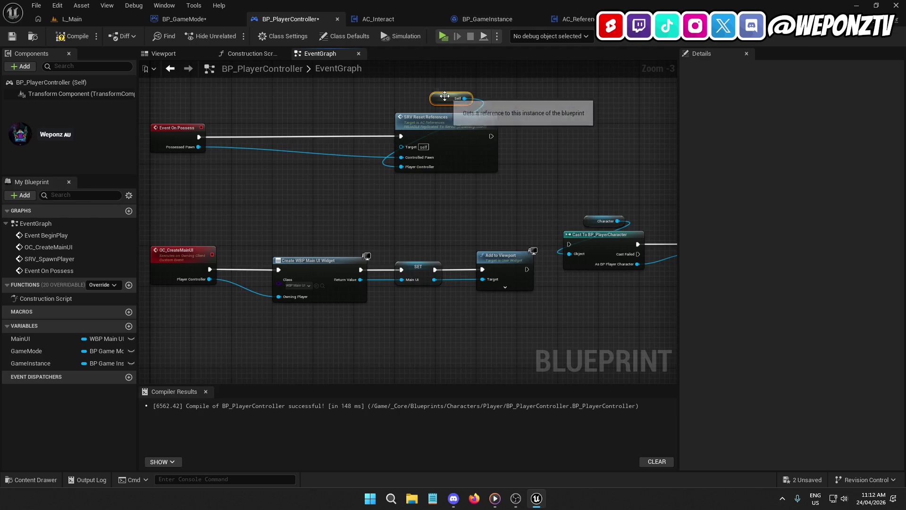
- Shift SRV Reset References and Self to the left and open the event in AC_References
{"action": "mouse_move", "coordinate": [529, 160]}
{"action": "left_mouse_down"}
{"action": "mouse_move", "coordinate": [439, 101]}
{"action": "mouse_move", "coordinate": [359, 125]}
{"action": "mouse_move", "coordinate": [276, 124]}
{"action": "left_mouse_up"}
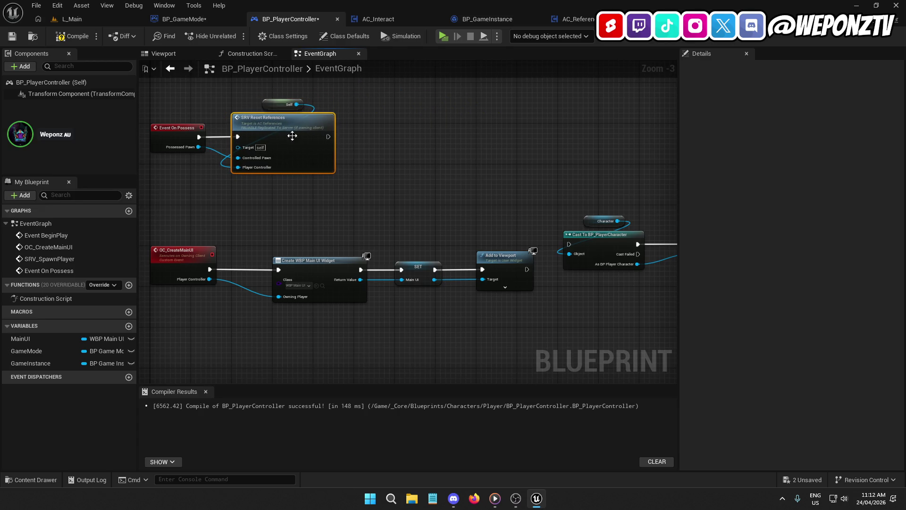
{"action": "left_click", "coordinate": [281, 231]}
{"action": "left_click", "coordinate": [267, 132]}
{"action": "double_click", "coordinate": [268, 131]}
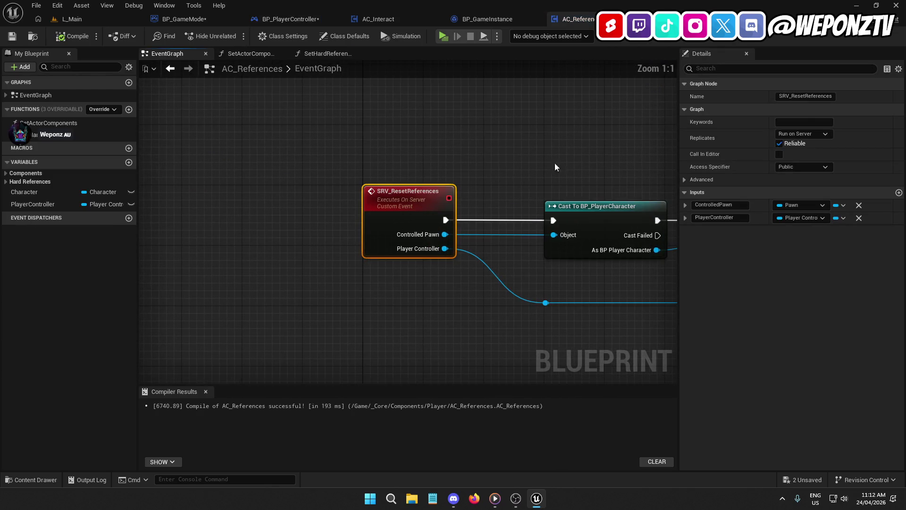
- Rename the event to ResetReferences and set its replication to Not Replicated
{"action": "key", "text": "BackSpace"}
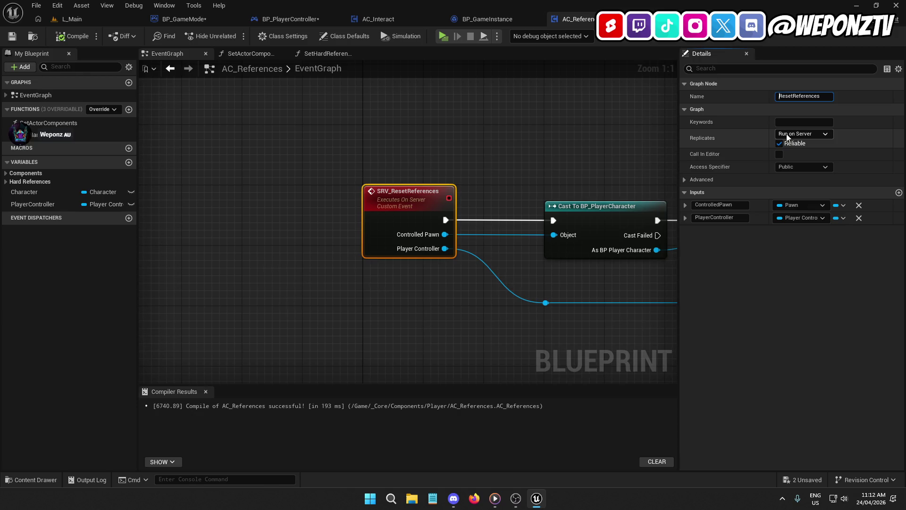
{"action": "left_click", "coordinate": [795, 133]}
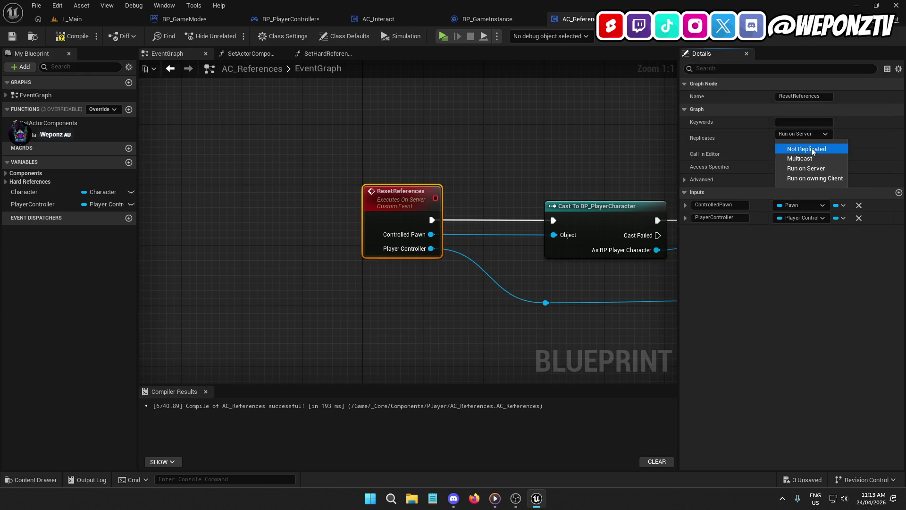
{"action": "left_click", "coordinate": [812, 149]}
- Align the cast and SET nodes and the two reroute points so the wires run straight
{"action": "mouse_move", "coordinate": [621, 172]}
{"action": "left_mouse_down"}
{"action": "mouse_move", "coordinate": [465, 161]}
{"action": "mouse_move", "coordinate": [457, 194]}
{"action": "mouse_move", "coordinate": [254, 184]}
{"action": "left_mouse_up"}
{"action": "left_click", "coordinate": [423, 205]}
{"action": "left_click", "coordinate": [458, 194]}
{"action": "left_click", "coordinate": [450, 184]}
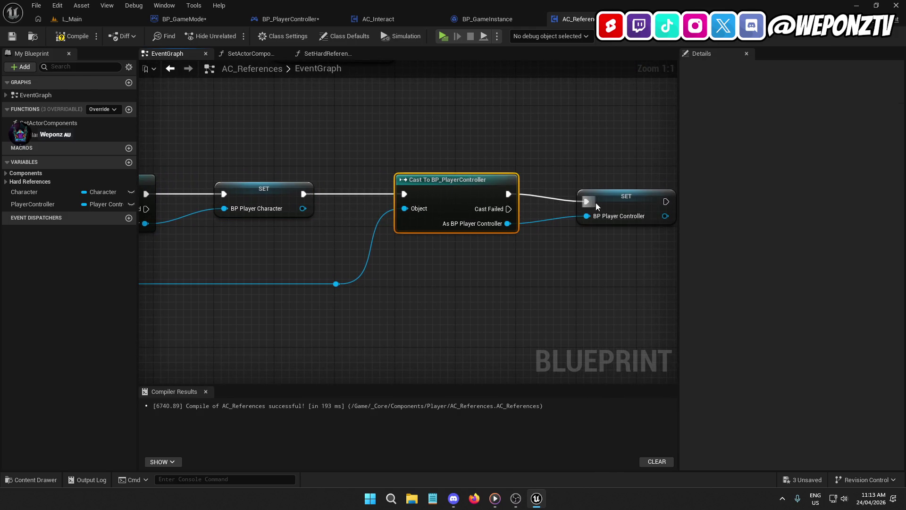
{"action": "left_click_drag", "start_coordinate": [602, 196], "coordinate": [601, 189]}
{"action": "left_click", "coordinate": [411, 131]}
{"action": "left_click_drag", "start_coordinate": [411, 131], "coordinate": [474, 152]}
{"action": "scroll", "coordinate": [474, 151], "scroll_direction": "down", "scroll_amount": 2}
{"action": "mouse_move", "coordinate": [528, 292]}
{"action": "left_mouse_down"}
{"action": "mouse_move", "coordinate": [244, 231]}
{"action": "mouse_move", "coordinate": [273, 233]}
{"action": "mouse_move", "coordinate": [276, 225]}
{"action": "left_mouse_up"}
{"action": "left_click", "coordinate": [520, 251]}
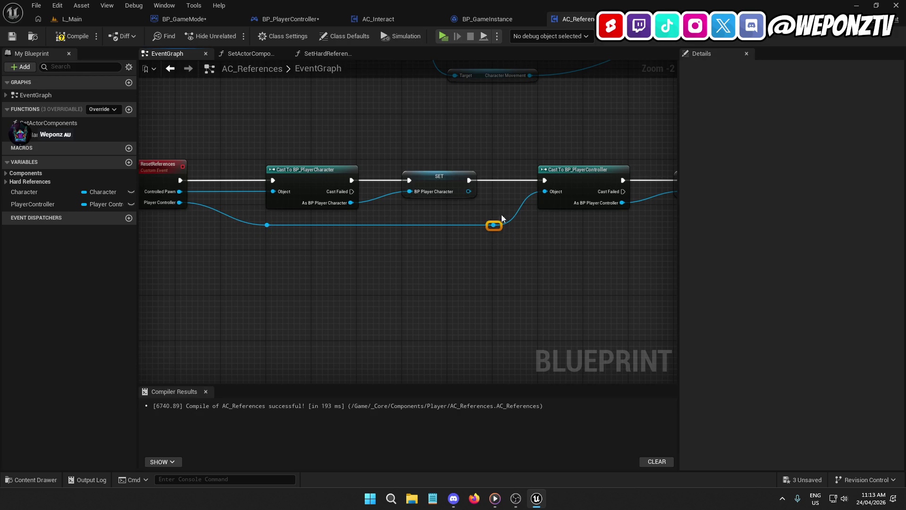
{"action": "mouse_move", "coordinate": [486, 226]}
{"action": "left_mouse_down"}
{"action": "mouse_move", "coordinate": [475, 226]}
{"action": "mouse_move", "coordinate": [481, 235]}
{"action": "mouse_move", "coordinate": [485, 226]}
{"action": "left_mouse_up"}
{"action": "left_click", "coordinate": [415, 292]}
{"action": "key", "text": "Escape"}
{"action": "left_click", "coordinate": [399, 261]}
{"action": "left_click_drag", "start_coordinate": [398, 261], "coordinate": [506, 250]}
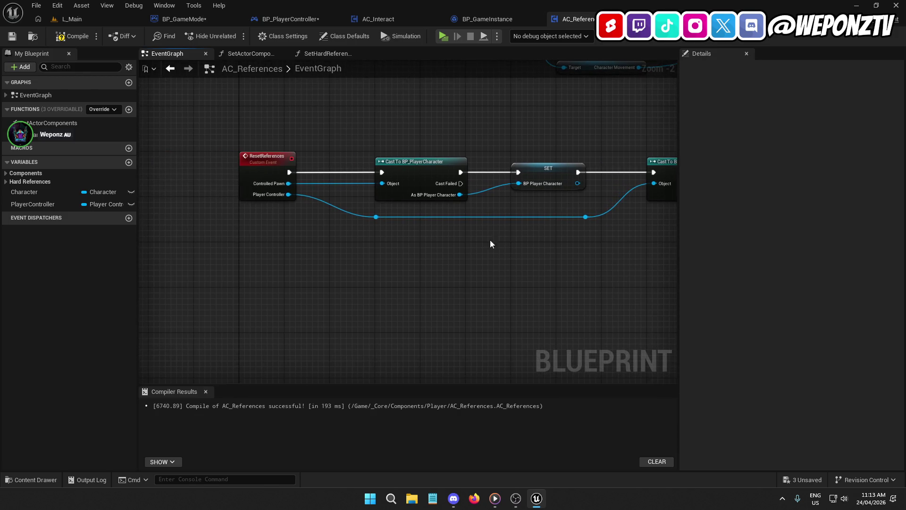
- Compile AC_References
{"action": "left_click", "coordinate": [260, 154]}
{"action": "scroll", "coordinate": [260, 154], "scroll_direction": "up", "scroll_amount": 1}
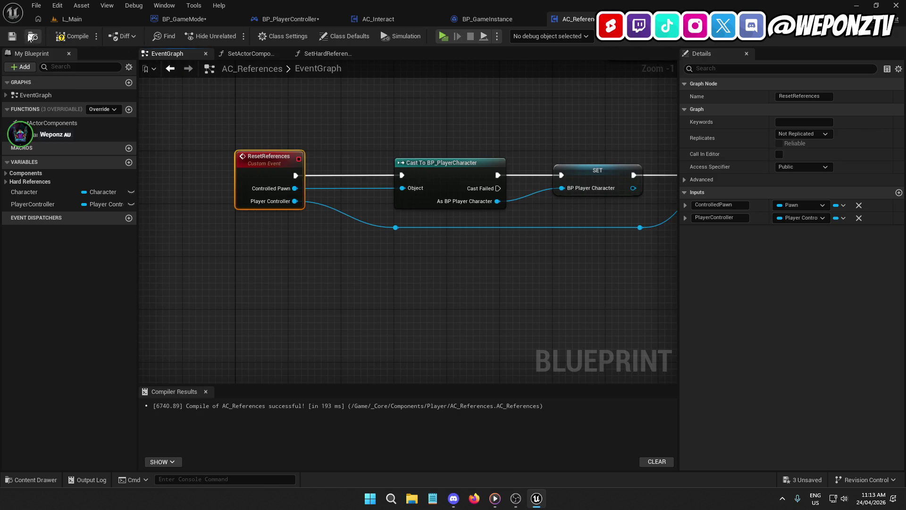
{"action": "left_click", "coordinate": [60, 38]}
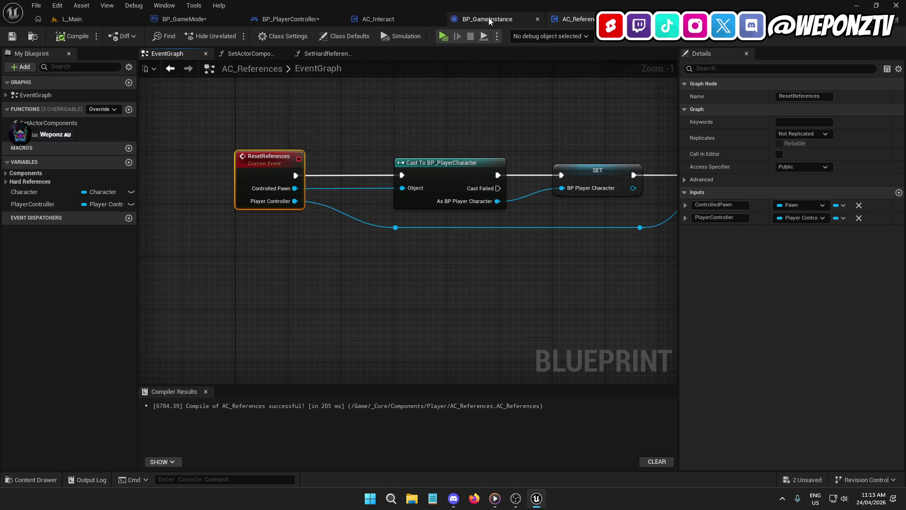
{"action": "left_click", "coordinate": [290, 18]}
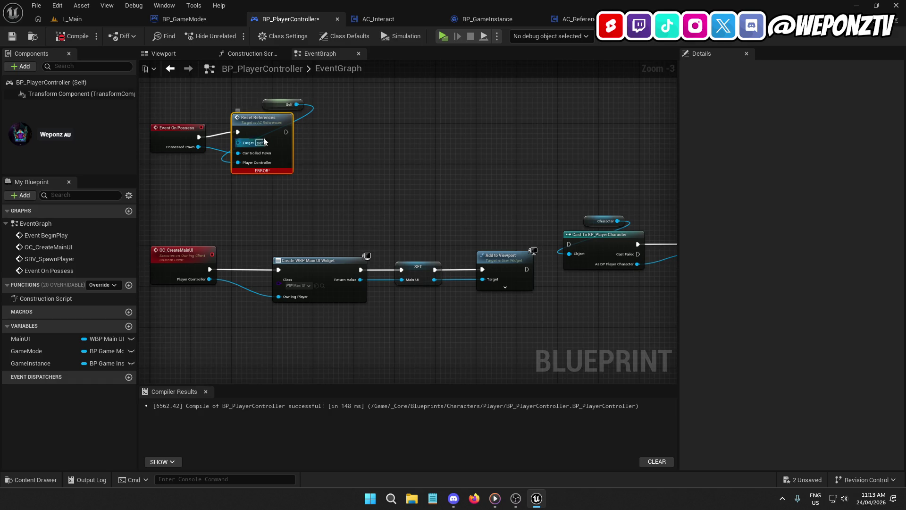
- Compile BP_PlayerController to see the error and add Get Component by Class off Possessed Pawn
{"action": "left_click", "coordinate": [61, 38]}
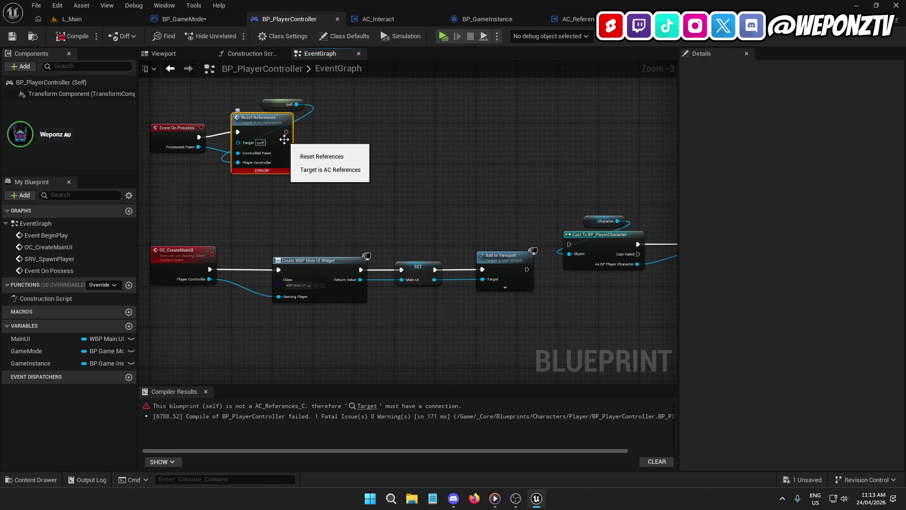
{"action": "mouse_move", "coordinate": [284, 139]}
{"action": "left_mouse_down"}
{"action": "mouse_move", "coordinate": [390, 131]}
{"action": "mouse_move", "coordinate": [407, 144]}
{"action": "left_mouse_up"}
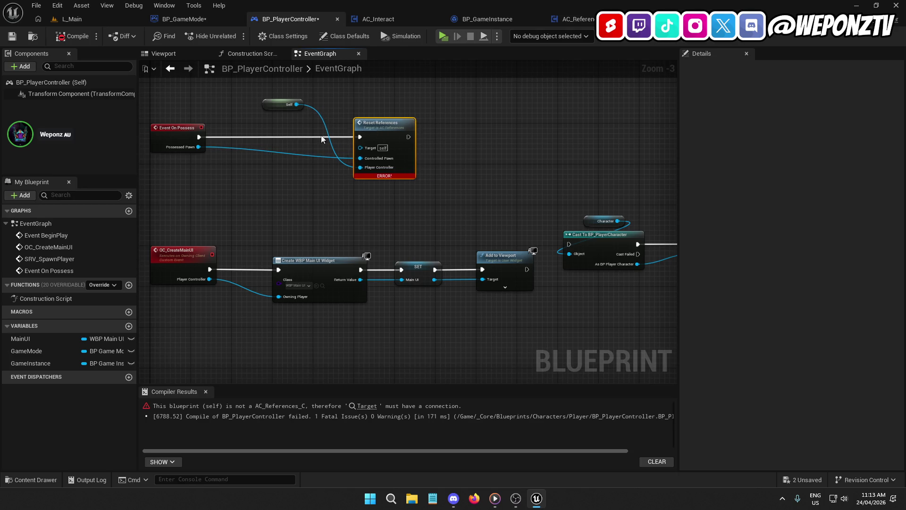
{"action": "left_click_drag", "start_coordinate": [203, 145], "coordinate": [256, 171]}
{"action": "type", "text": "ge"}
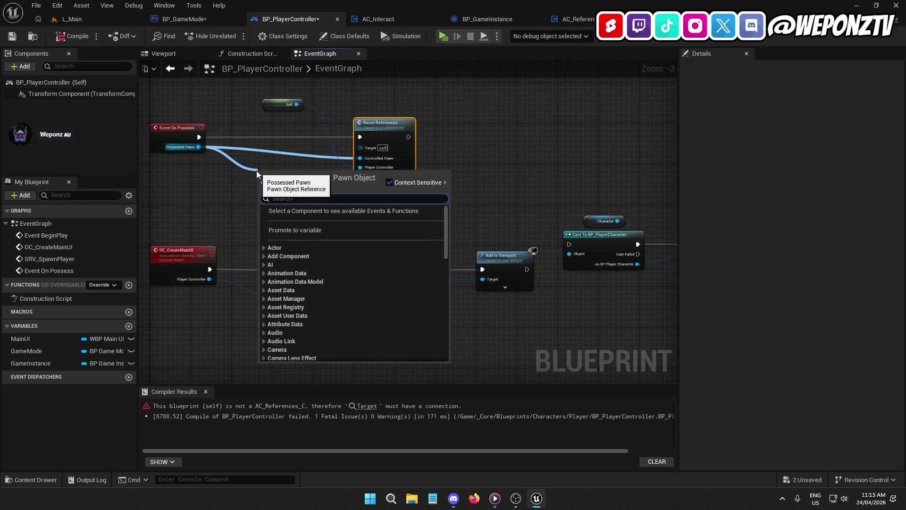
{"action": "type", "text": "tcomp"}
{"action": "key", "text": "BackSpace"}
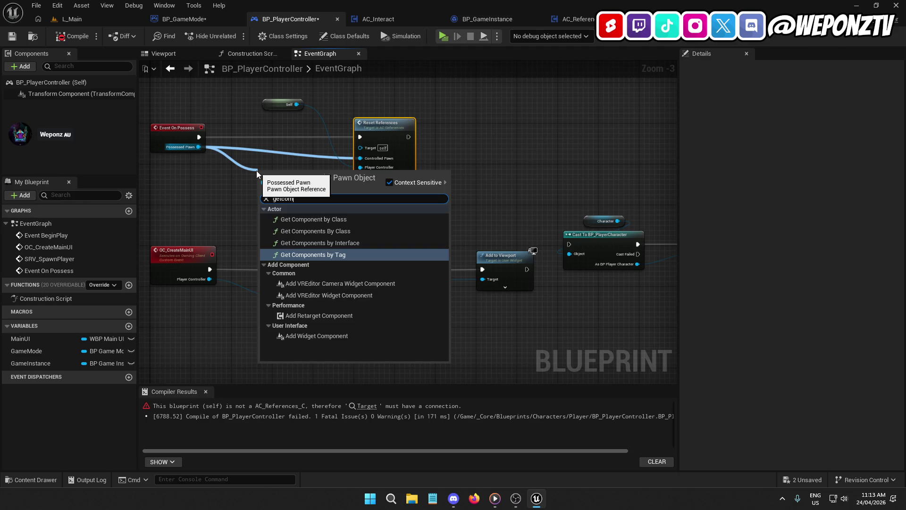
{"action": "left_click", "coordinate": [330, 220]}
- Set the component class to AC References and wire it into Reset References' Target
{"action": "left_click", "coordinate": [283, 202]}
{"action": "type", "text": "re"}
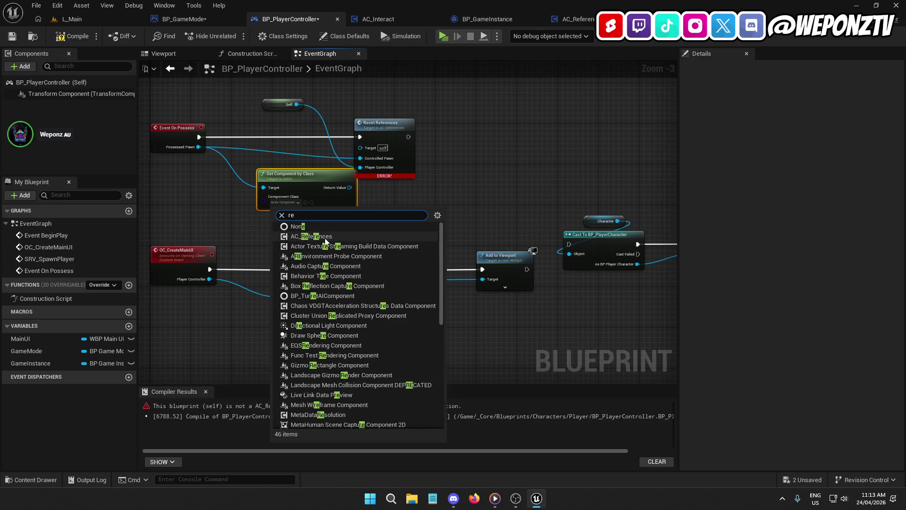
{"action": "key", "text": "BackSpace"}
{"action": "key", "text": "BackSpace"}
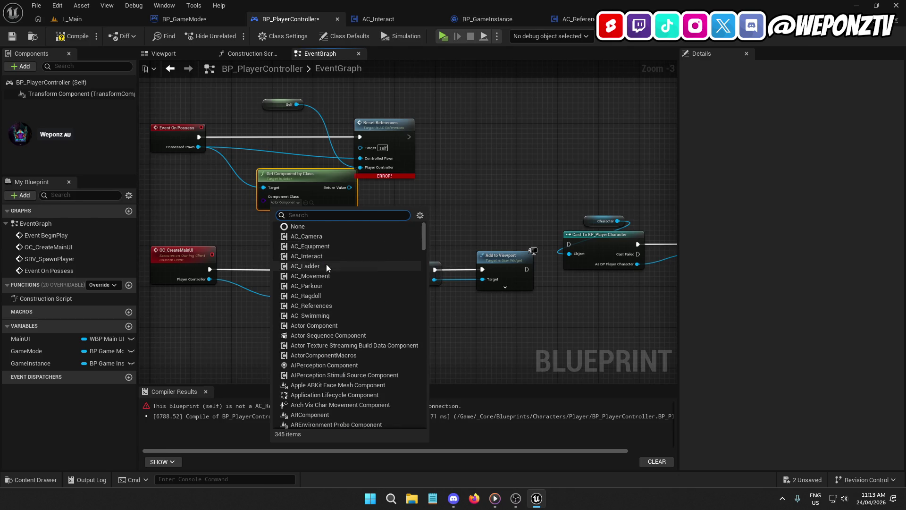
{"action": "left_click", "coordinate": [330, 315]}
{"action": "left_click", "coordinate": [283, 202]}
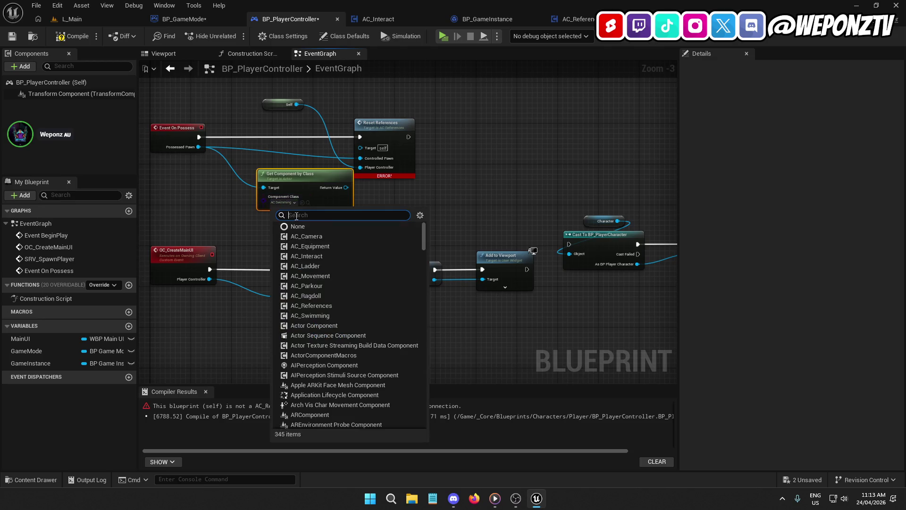
{"action": "left_click", "coordinate": [328, 306]}
{"action": "left_click_drag", "start_coordinate": [347, 187], "coordinate": [363, 143]}
{"action": "mouse_move", "coordinate": [347, 187]}
{"action": "left_mouse_down"}
{"action": "mouse_move", "coordinate": [361, 147]}
{"action": "mouse_move", "coordinate": [416, 134]}
{"action": "left_mouse_up"}
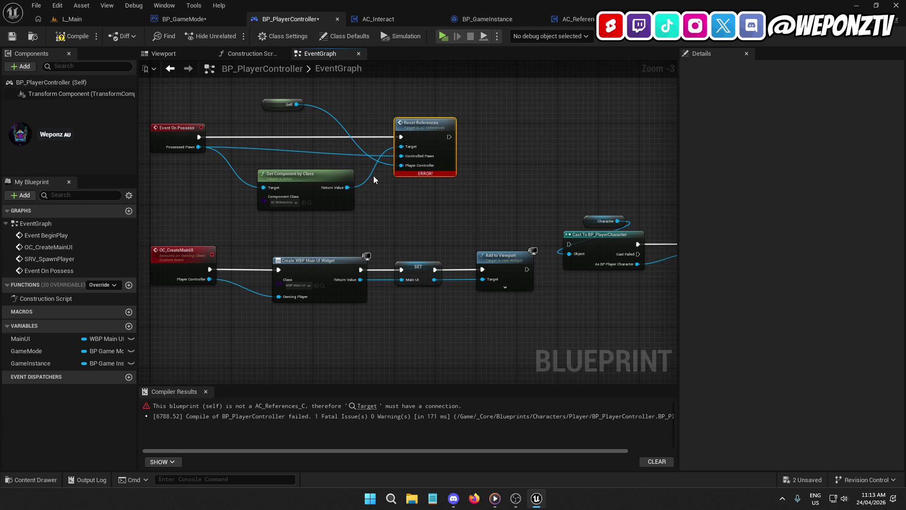
{"action": "left_click_drag", "start_coordinate": [321, 176], "coordinate": [321, 171]}
{"action": "left_click_drag", "start_coordinate": [289, 109], "coordinate": [341, 103]}
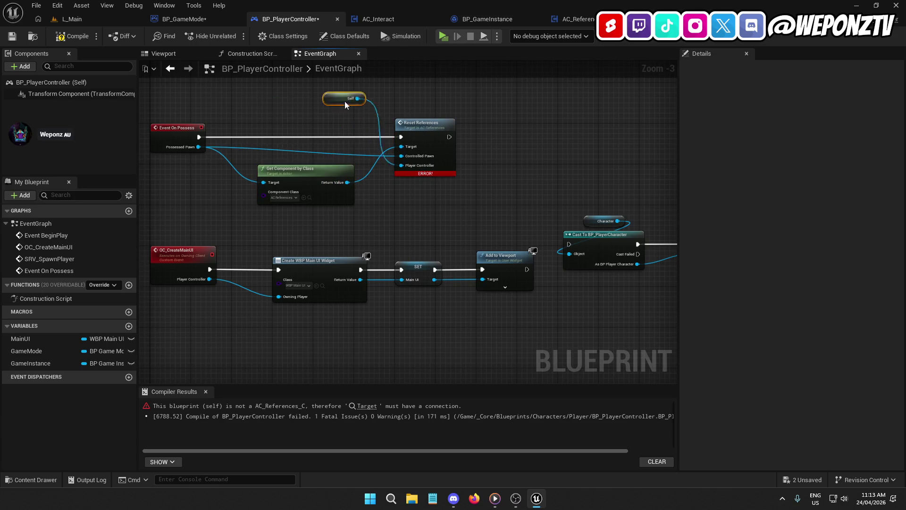
- Recompile and add a reroute point to tidy the Possessed Pawn wire
{"action": "left_click", "coordinate": [76, 38]}
{"action": "double_click", "coordinate": [261, 148]}
{"action": "left_click_drag", "start_coordinate": [264, 149], "coordinate": [263, 161]}
{"action": "scroll", "coordinate": [303, 156], "scroll_direction": "up", "scroll_amount": 1}
{"action": "left_click", "coordinate": [445, 137]}
{"action": "left_click", "coordinate": [425, 221]}
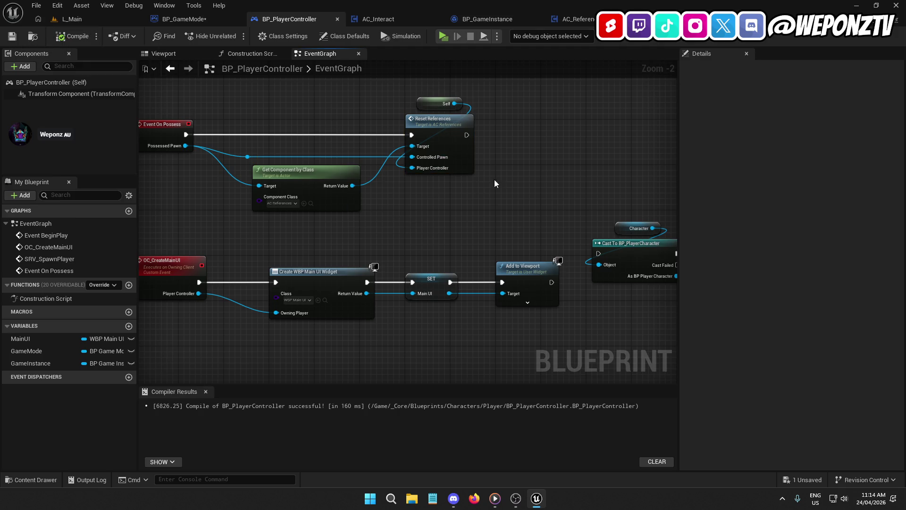
{"action": "scroll", "coordinate": [494, 183], "scroll_direction": "down", "scroll_amount": 3}
{"action": "mouse_move", "coordinate": [264, 263]}
{"action": "left_mouse_down"}
{"action": "mouse_move", "coordinate": [162, 259]}
{"action": "mouse_move", "coordinate": [300, 263]}
{"action": "left_mouse_up"}
- Delete the four leftover cast and SET nodes, then compile and save BP_PlayerController
{"action": "mouse_move", "coordinate": [494, 278]}
{"action": "left_mouse_down"}
{"action": "mouse_move", "coordinate": [271, 185]}
{"action": "mouse_move", "coordinate": [412, 184]}
{"action": "mouse_move", "coordinate": [563, 151]}
{"action": "left_mouse_up"}
{"action": "key", "text": "Delete"}
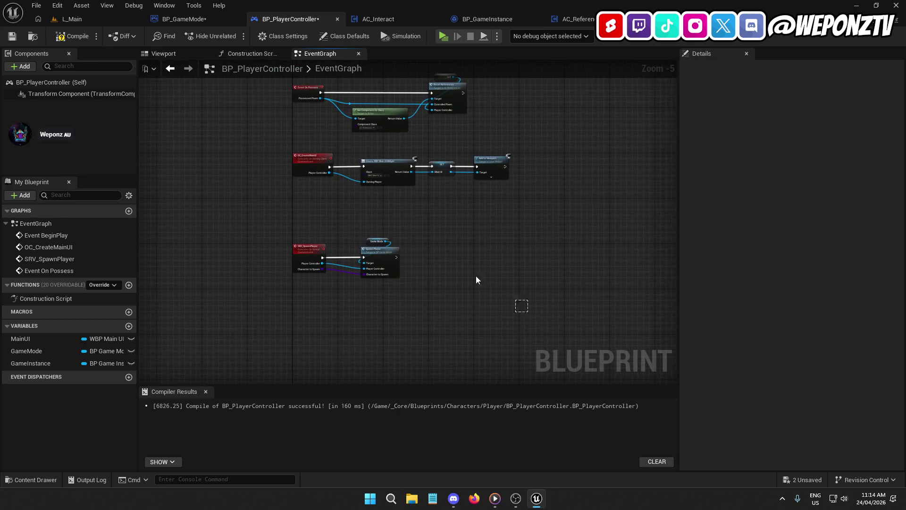
{"action": "left_click_drag", "start_coordinate": [496, 291], "coordinate": [270, 167]}
{"action": "scroll", "coordinate": [270, 167], "scroll_direction": "up", "scroll_amount": 2}
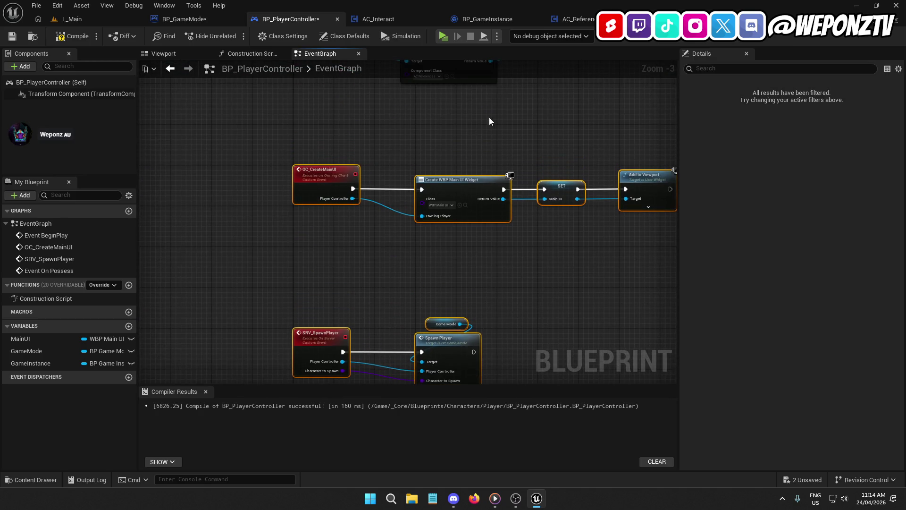
{"action": "left_click_drag", "start_coordinate": [471, 126], "coordinate": [349, 242]}
{"action": "left_click", "coordinate": [222, 112]}
{"action": "left_click", "coordinate": [74, 38]}
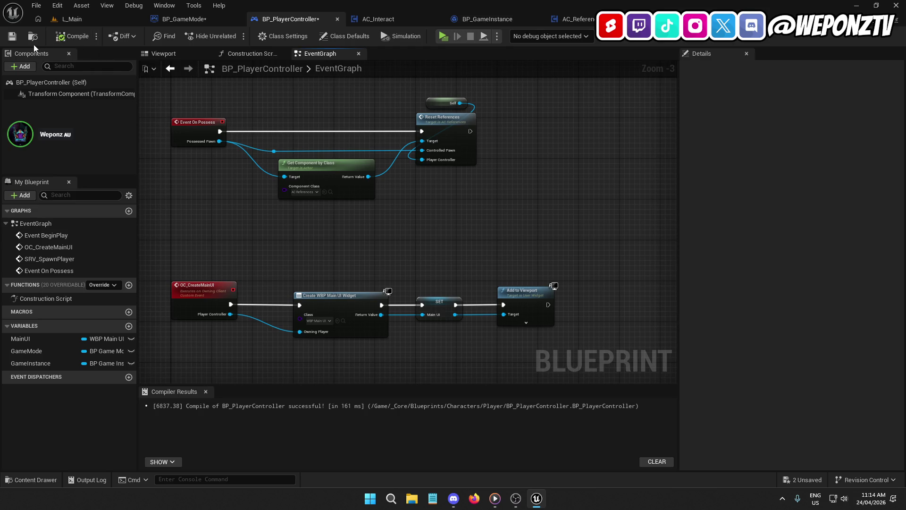
{"action": "left_click", "coordinate": [12, 36]}
{"action": "left_click", "coordinate": [73, 19]}
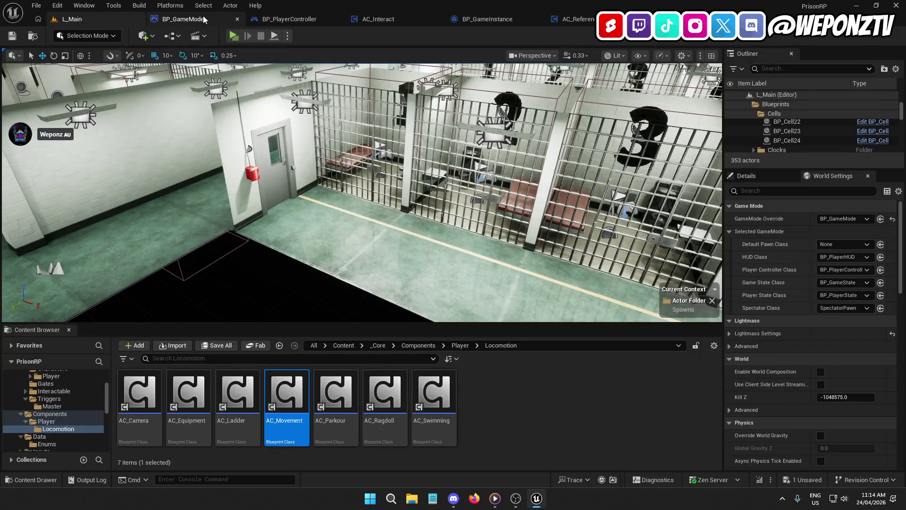
- Compile and save BP_GameMode, then play-test the L_Main level in the editor
{"action": "left_click", "coordinate": [181, 19]}
{"action": "left_click", "coordinate": [72, 39]}
{"action": "left_click", "coordinate": [12, 37]}
{"action": "left_click", "coordinate": [107, 6]}
{"action": "left_click", "coordinate": [71, 22]}
{"action": "left_click", "coordinate": [71, 21]}
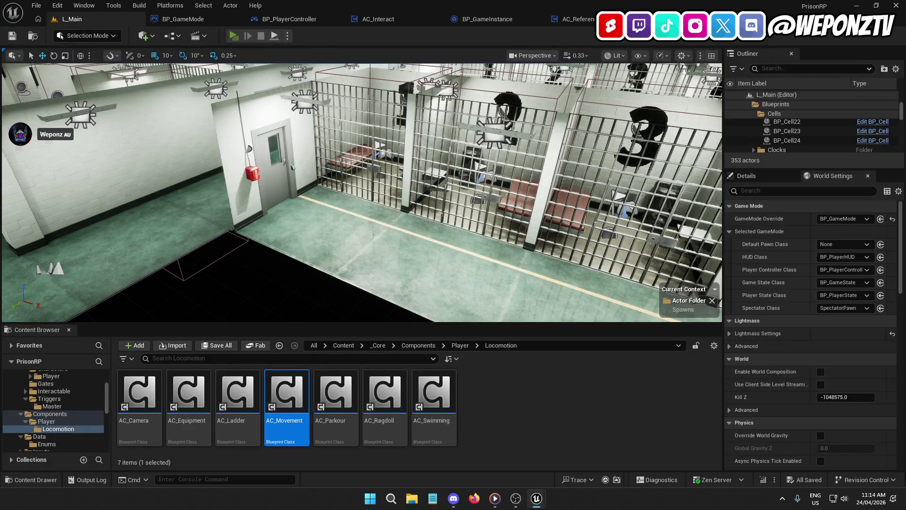
{"action": "key", "text": "alt+p"}
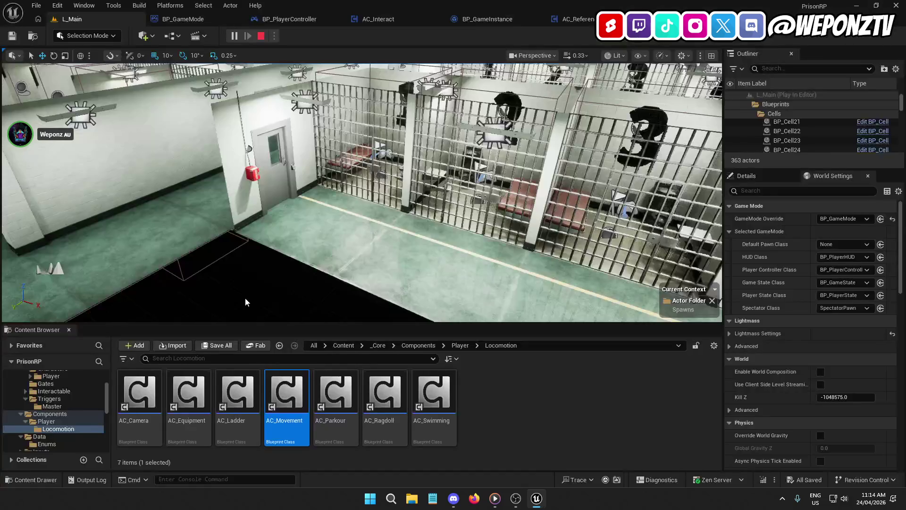
- In AC_References' Reset References, call Set Actor Components right after the SET node
{"action": "left_click", "coordinate": [320, 18]}
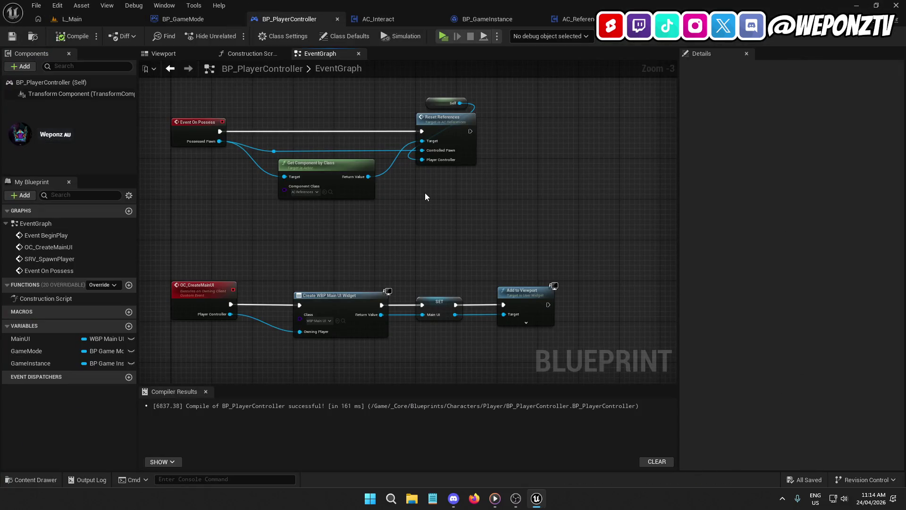
{"action": "double_click", "coordinate": [449, 118]}
{"action": "mouse_move", "coordinate": [461, 145]}
{"action": "left_mouse_down"}
{"action": "mouse_move", "coordinate": [263, 139]}
{"action": "mouse_move", "coordinate": [307, 128]}
{"action": "mouse_move", "coordinate": [141, 135]}
{"action": "left_mouse_up"}
{"action": "mouse_move", "coordinate": [74, 119]}
{"action": "left_mouse_down"}
{"action": "mouse_move", "coordinate": [538, 165]}
{"action": "mouse_move", "coordinate": [464, 183]}
{"action": "mouse_move", "coordinate": [460, 176]}
{"action": "left_mouse_up"}
{"action": "scroll", "coordinate": [538, 166], "scroll_direction": "up", "scroll_amount": 1}
{"action": "mouse_move", "coordinate": [569, 182]}
{"action": "left_mouse_down"}
{"action": "mouse_move", "coordinate": [584, 161]}
{"action": "mouse_move", "coordinate": [583, 170]}
{"action": "mouse_move", "coordinate": [530, 166]}
{"action": "mouse_move", "coordinate": [590, 168]}
{"action": "left_mouse_up"}
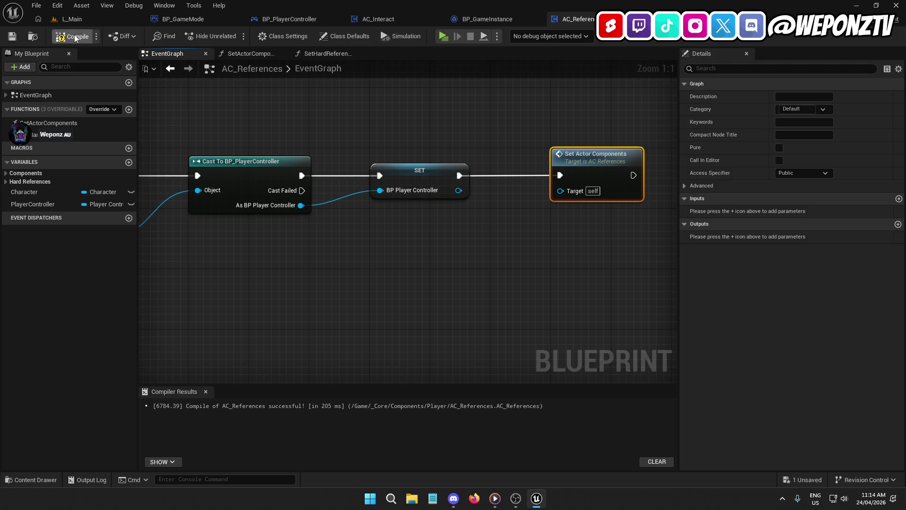
- Play-test L_Main as a standalone game, exit it, and return to BP_GameMode
{"action": "left_click", "coordinate": [72, 19]}
{"action": "left_click", "coordinate": [234, 35]}
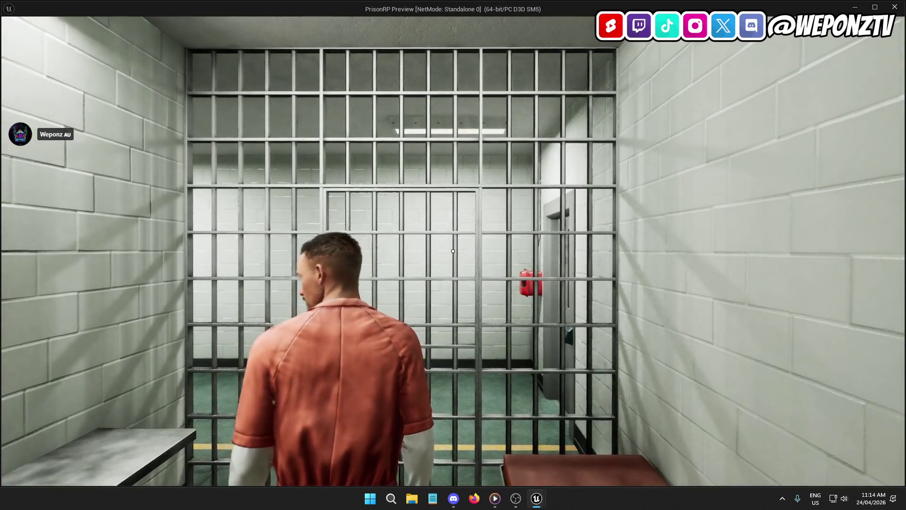
{"action": "key", "text": "Escape"}
{"action": "left_click", "coordinate": [183, 19]}
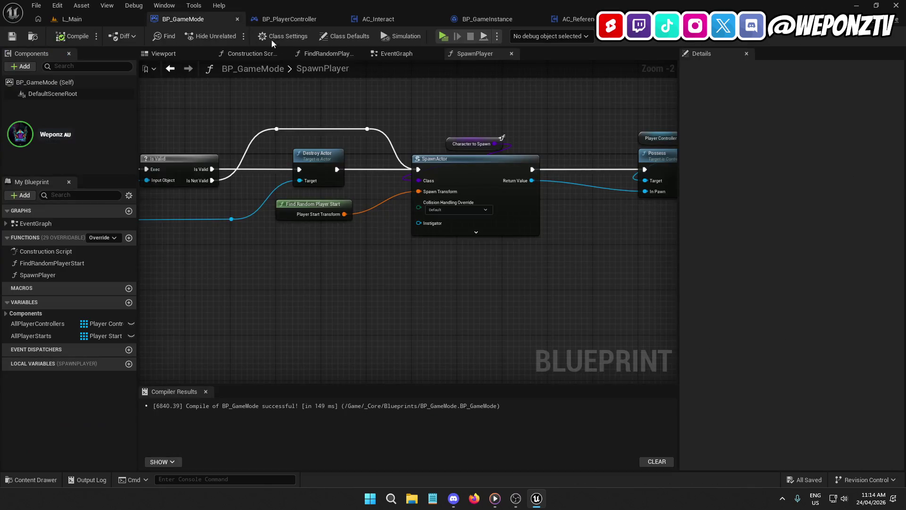
- Look over the BP_GameMode, BP_PlayerController and AC_References graphs, ending in SetHardReferences
{"action": "mouse_move", "coordinate": [571, 109]}
{"action": "left_mouse_down"}
{"action": "mouse_move", "coordinate": [253, 115]}
{"action": "mouse_move", "coordinate": [290, 115]}
{"action": "left_mouse_up"}
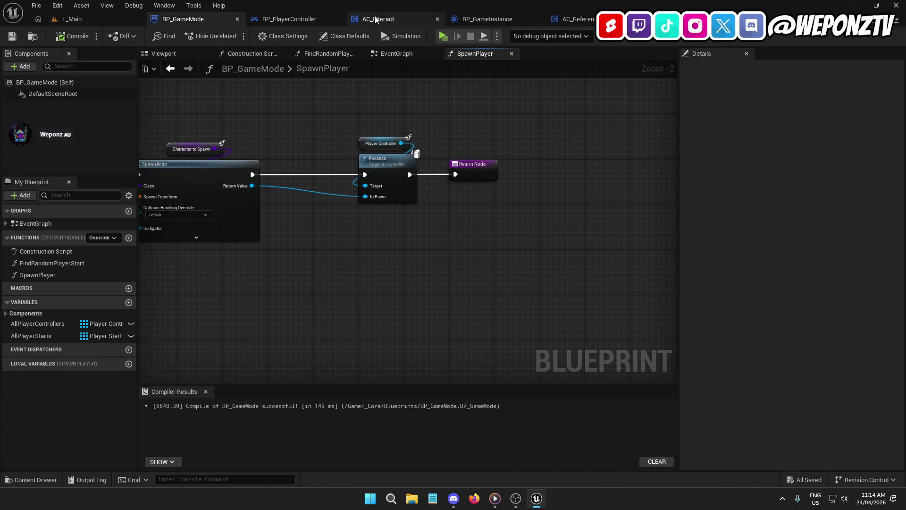
{"action": "left_click", "coordinate": [573, 19]}
{"action": "mouse_move", "coordinate": [530, 155]}
{"action": "left_mouse_down"}
{"action": "mouse_move", "coordinate": [490, 147]}
{"action": "mouse_move", "coordinate": [459, 219]}
{"action": "mouse_move", "coordinate": [516, 215]}
{"action": "left_mouse_up"}
{"action": "double_click", "coordinate": [602, 184]}
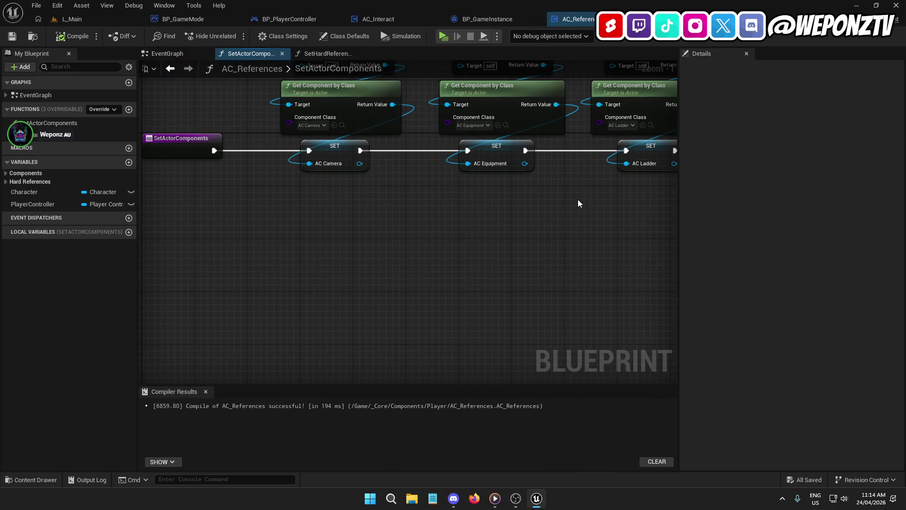
{"action": "left_click", "coordinate": [291, 19]}
{"action": "left_click", "coordinate": [203, 19]}
{"action": "scroll", "coordinate": [653, 107], "scroll_direction": "up", "scroll_amount": 2}
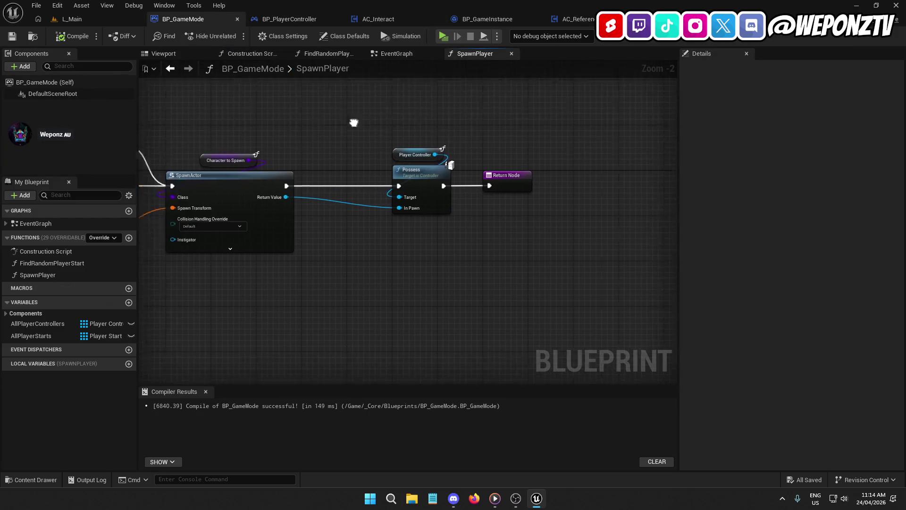
{"action": "mouse_move", "coordinate": [653, 106]}
{"action": "left_mouse_down"}
{"action": "mouse_move", "coordinate": [873, 104]}
{"action": "mouse_move", "coordinate": [841, 103]}
{"action": "left_mouse_up"}
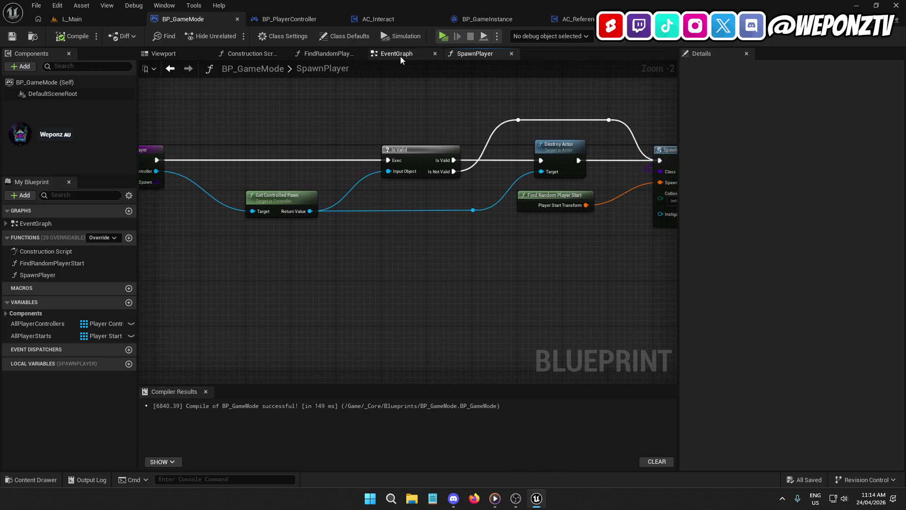
{"action": "left_click", "coordinate": [581, 21]}
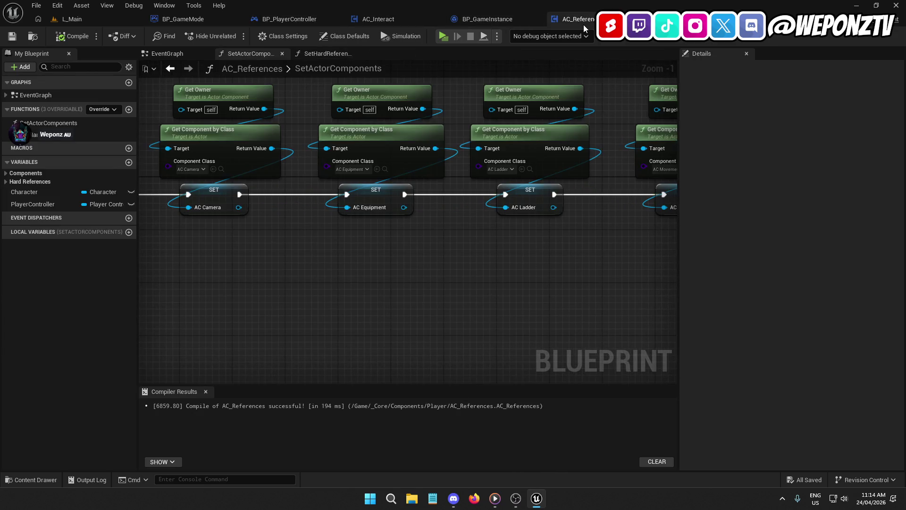
{"action": "double_click", "coordinate": [52, 135]}
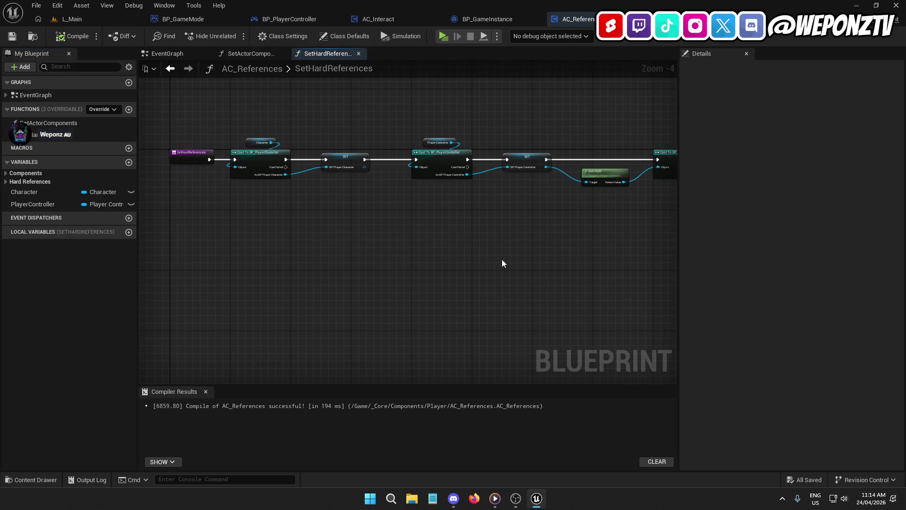
- Copy Get HUD, Cast To BP_PlayerHUD and SET into the Reset References chain, fed by the player controller
{"action": "mouse_move", "coordinate": [512, 217]}
{"action": "left_mouse_down"}
{"action": "mouse_move", "coordinate": [431, 148]}
{"action": "mouse_move", "coordinate": [336, 110]}
{"action": "mouse_move", "coordinate": [334, 124]}
{"action": "left_mouse_up"}
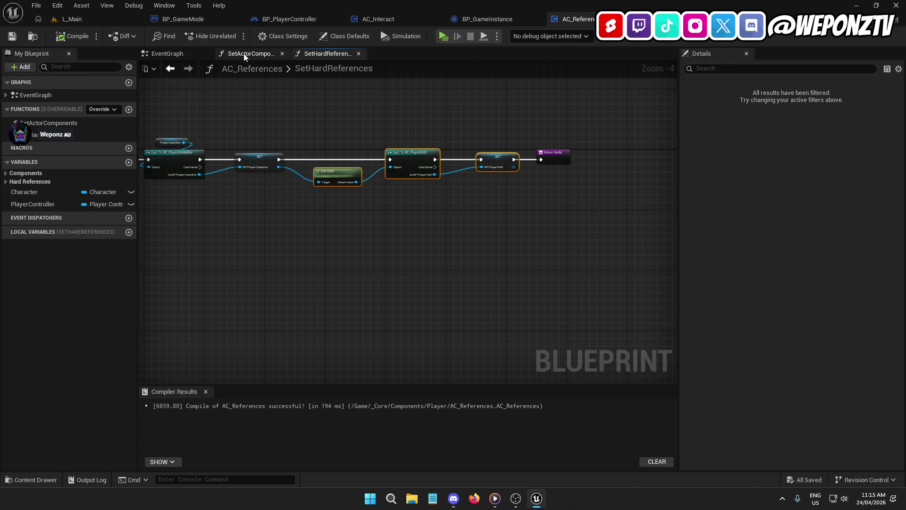
{"action": "left_click", "coordinate": [208, 53]}
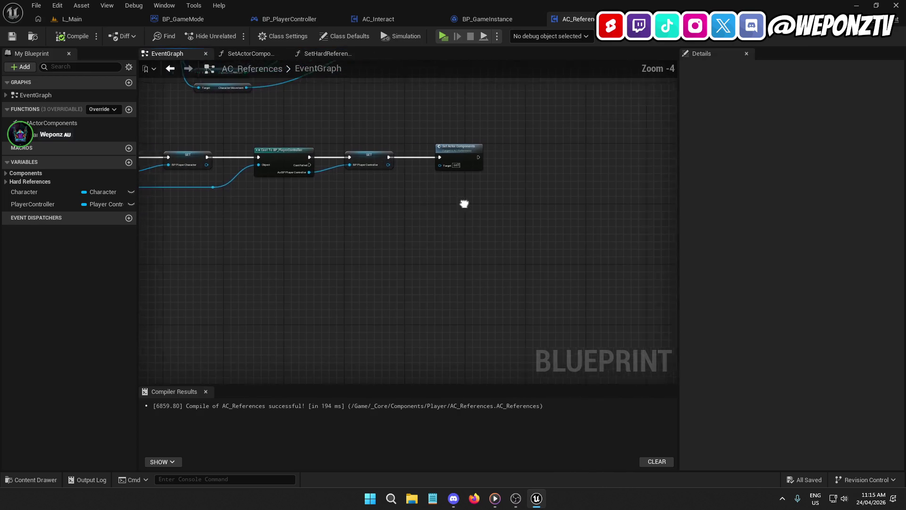
{"action": "left_click_drag", "start_coordinate": [433, 148], "coordinate": [622, 217]}
{"action": "key", "text": "ctrl+v"}
{"action": "mouse_move", "coordinate": [421, 146]}
{"action": "left_mouse_down"}
{"action": "mouse_move", "coordinate": [432, 135]}
{"action": "mouse_move", "coordinate": [432, 156]}
{"action": "mouse_move", "coordinate": [258, 143]}
{"action": "left_mouse_up"}
{"action": "scroll", "coordinate": [432, 156], "scroll_direction": "up", "scroll_amount": 5}
{"action": "left_click", "coordinate": [437, 126]}
{"action": "left_click_drag", "start_coordinate": [634, 217], "coordinate": [455, 135]}
{"action": "left_click_drag", "start_coordinate": [275, 200], "coordinate": [256, 161]}
{"action": "mouse_move", "coordinate": [464, 140]}
{"action": "left_mouse_down"}
{"action": "mouse_move", "coordinate": [532, 141]}
{"action": "mouse_move", "coordinate": [525, 143]}
{"action": "left_mouse_up"}
{"action": "mouse_move", "coordinate": [340, 181]}
{"action": "left_mouse_down"}
{"action": "mouse_move", "coordinate": [403, 169]}
{"action": "mouse_move", "coordinate": [391, 173]}
{"action": "left_mouse_up"}
- Place Set Actor Components after the HUD SET node and save AC_References
{"action": "left_click_drag", "start_coordinate": [510, 235], "coordinate": [221, 230]}
{"action": "mouse_move", "coordinate": [480, 255]}
{"action": "left_mouse_down"}
{"action": "mouse_move", "coordinate": [547, 111]}
{"action": "mouse_move", "coordinate": [586, 131]}
{"action": "mouse_move", "coordinate": [584, 123]}
{"action": "mouse_move", "coordinate": [436, 139]}
{"action": "left_mouse_up"}
{"action": "scroll", "coordinate": [336, 250], "scroll_direction": "down", "scroll_amount": 6}
{"action": "left_click_drag", "start_coordinate": [470, 221], "coordinate": [519, 195]}
{"action": "scroll", "coordinate": [233, 178], "scroll_direction": "up", "scroll_amount": 3}
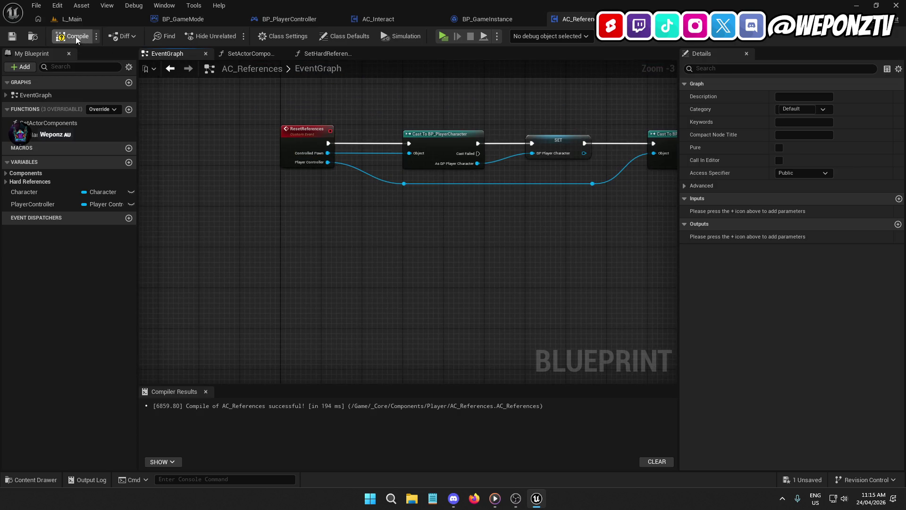
{"action": "left_click", "coordinate": [12, 36]}
{"action": "left_click", "coordinate": [287, 19]}
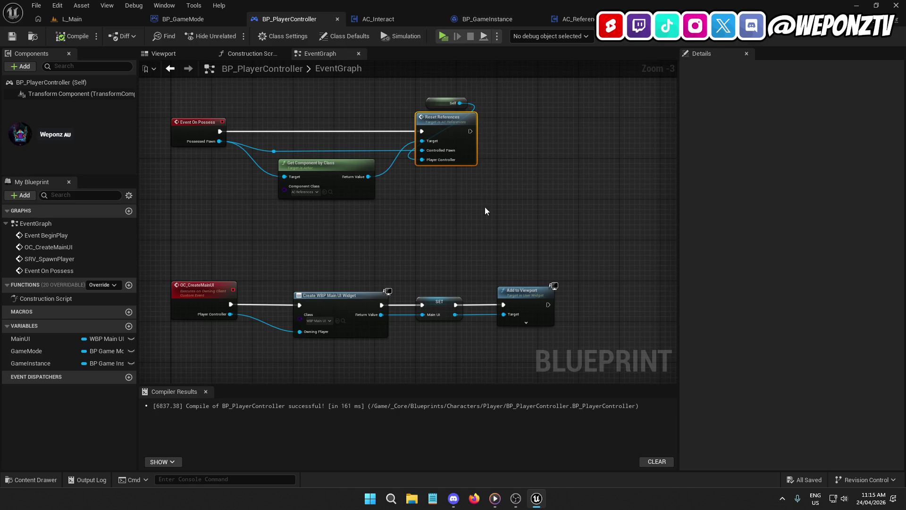
- Search the graph action list for 'event' without adding anything, then show BP_GameMode's SpawnPlayer graph
{"action": "left_click_drag", "start_coordinate": [484, 208], "coordinate": [449, 246]}
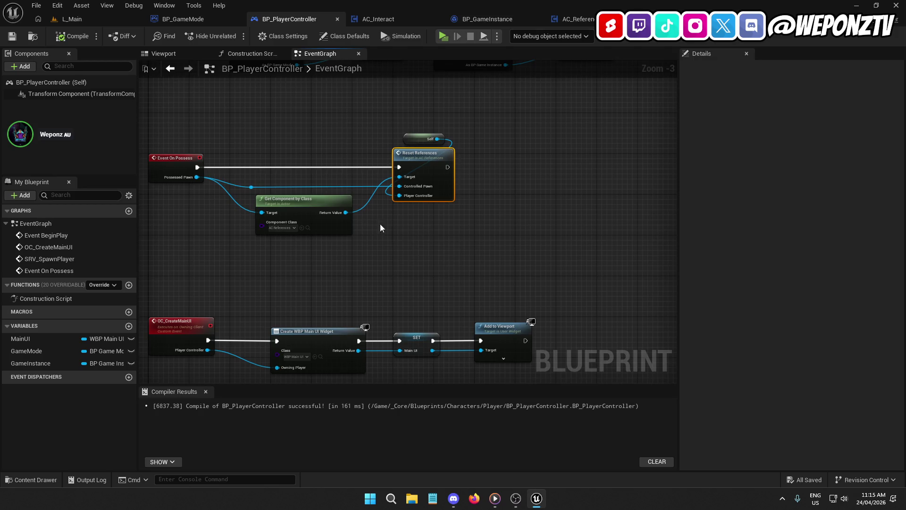
{"action": "right_click", "coordinate": [487, 239]}
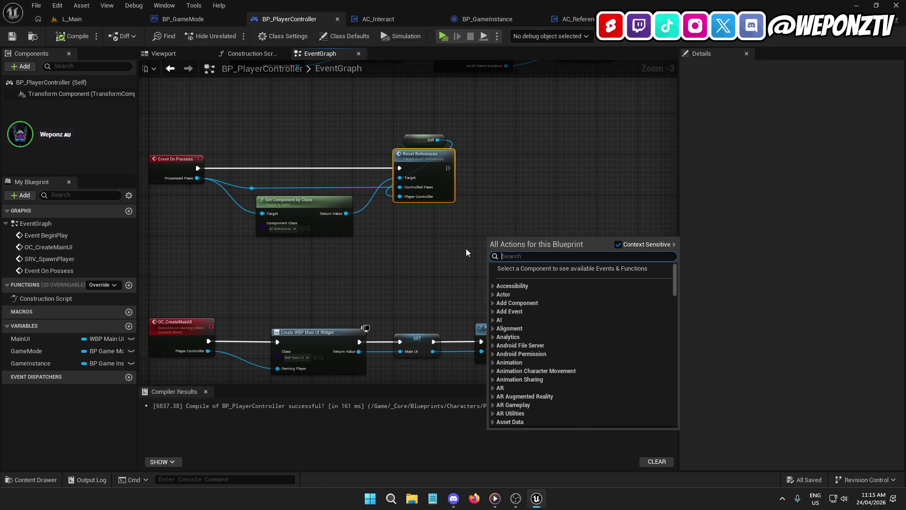
{"action": "type", "text": "eventre"}
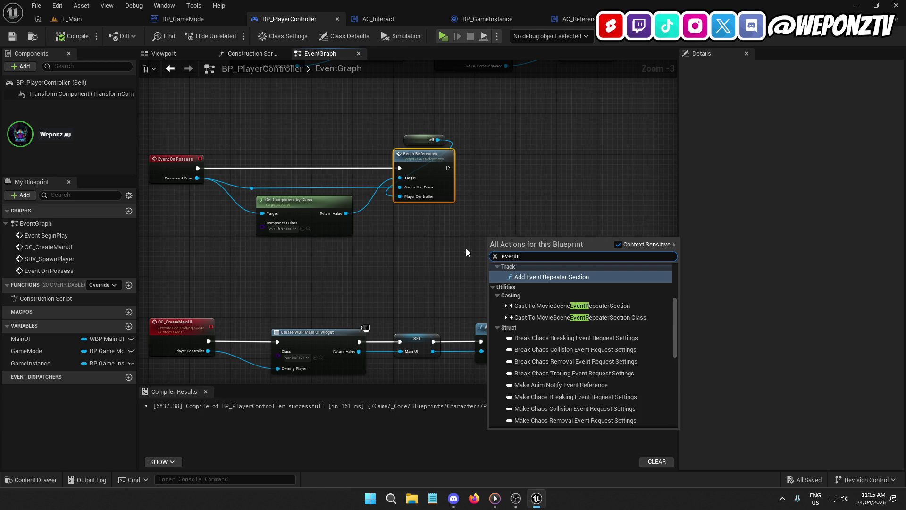
{"action": "key", "text": "BackSpace"}
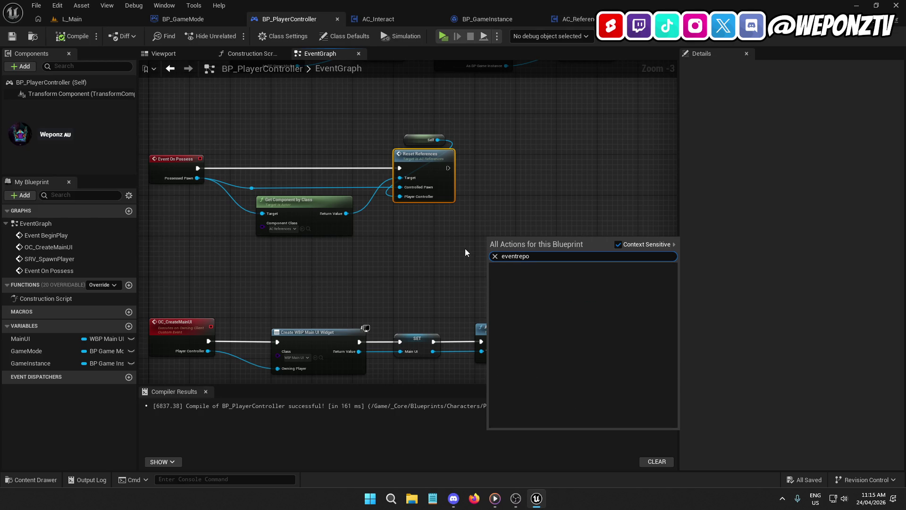
{"action": "key", "text": "BackSpace"}
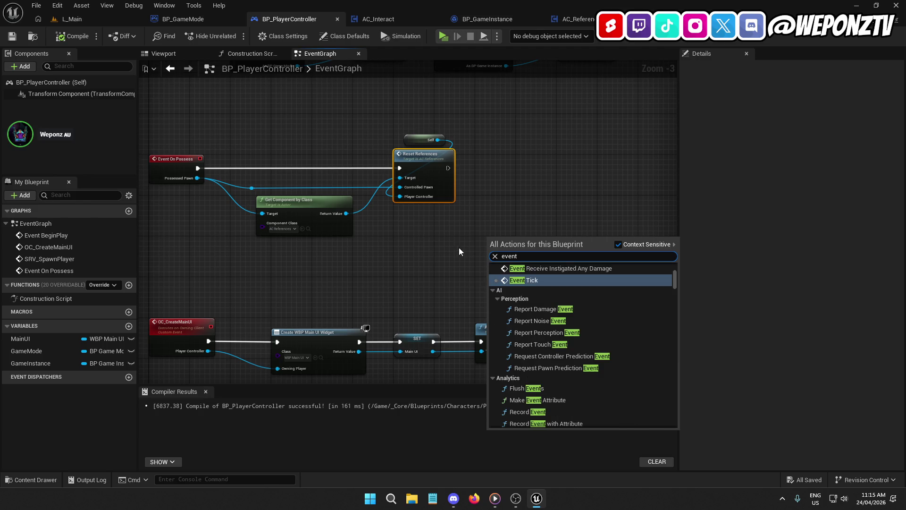
{"action": "scroll", "coordinate": [567, 288], "scroll_direction": "up", "scroll_amount": 3}
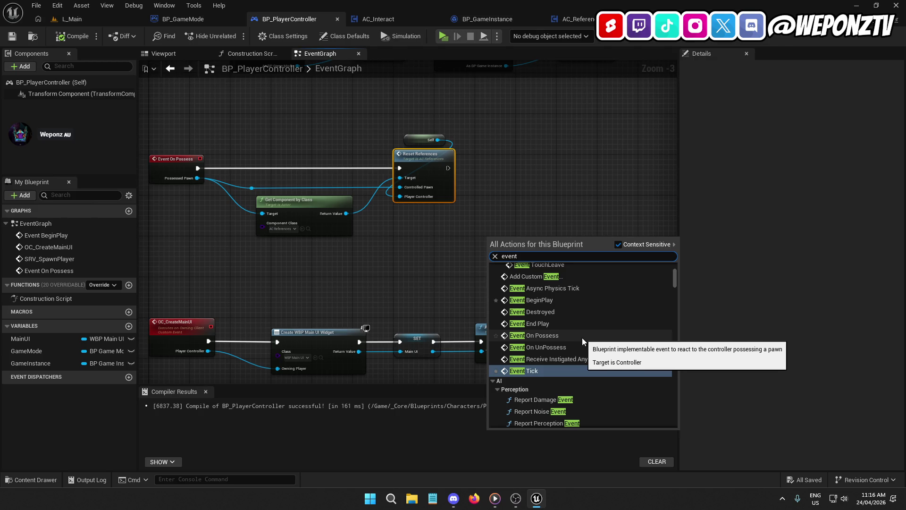
{"action": "left_click", "coordinate": [363, 179]}
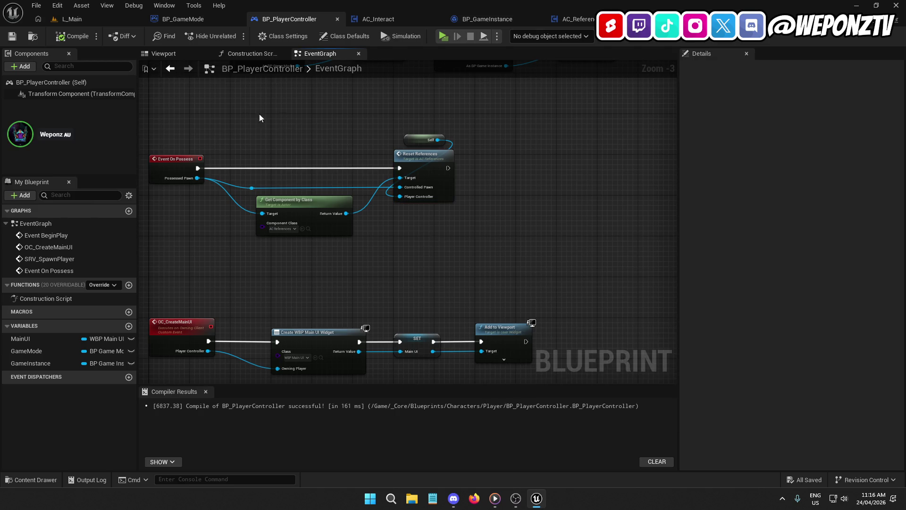
{"action": "left_click", "coordinate": [202, 20]}
{"action": "left_click_drag", "start_coordinate": [395, 236], "coordinate": [494, 258]}
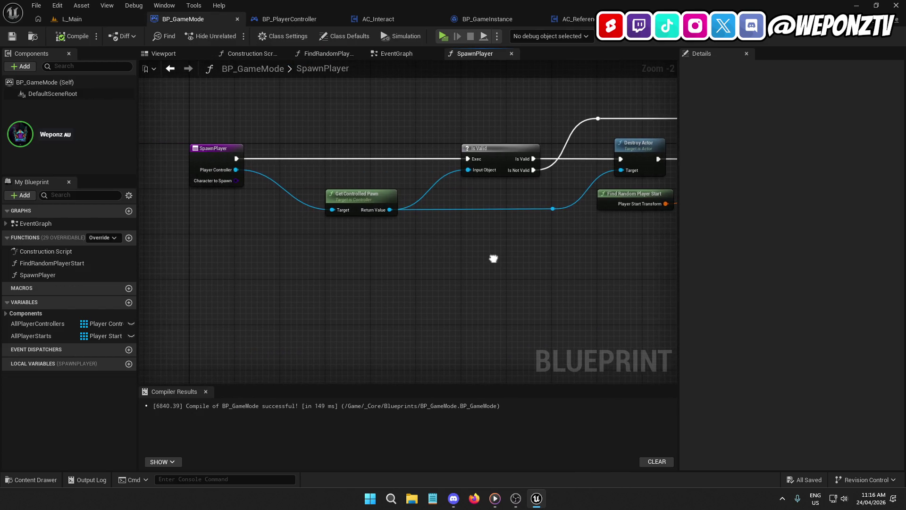
- Change SpawnPlayer's PlayerController input to a BP Player Controller object reference and recompile BP_GameMode
{"action": "left_click", "coordinate": [227, 161]}
{"action": "left_click", "coordinate": [803, 237]}
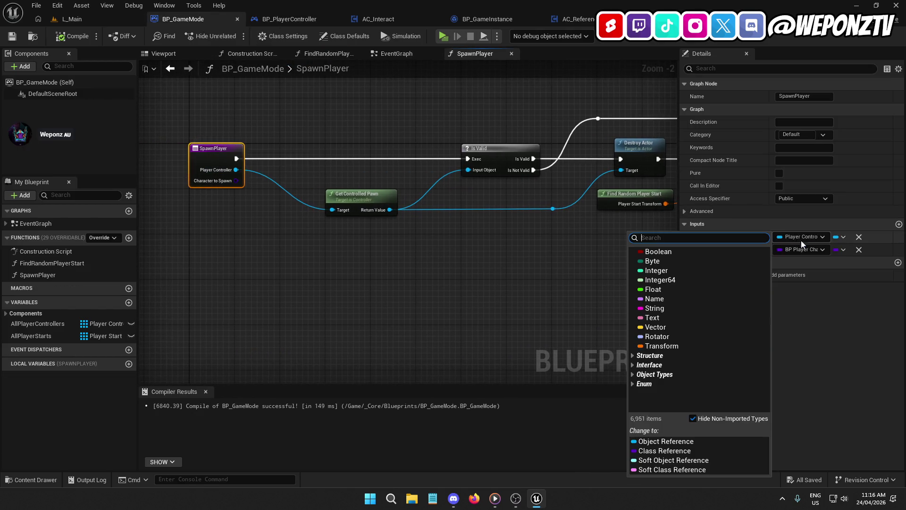
{"action": "type", "text": "b"}
{"action": "left_click", "coordinate": [803, 249]}
{"action": "type", "text": "bp_pla"}
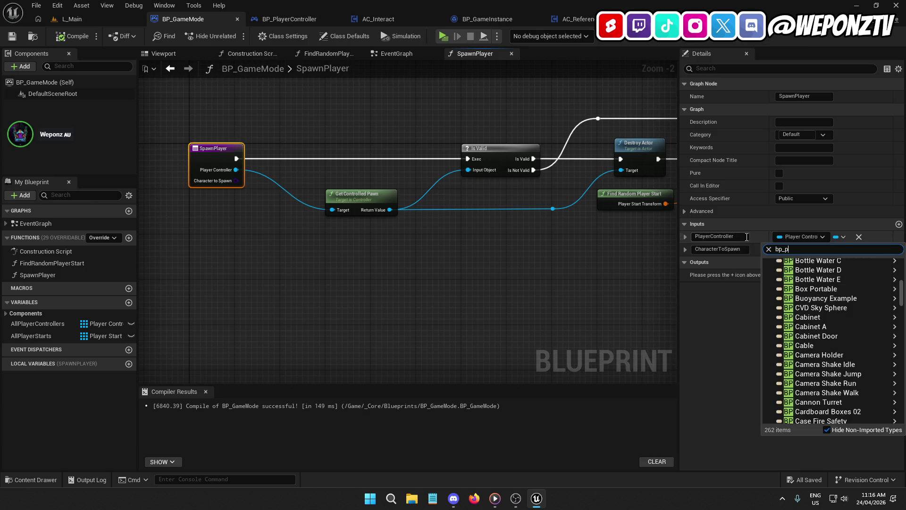
{"action": "mouse_move", "coordinate": [810, 285]}
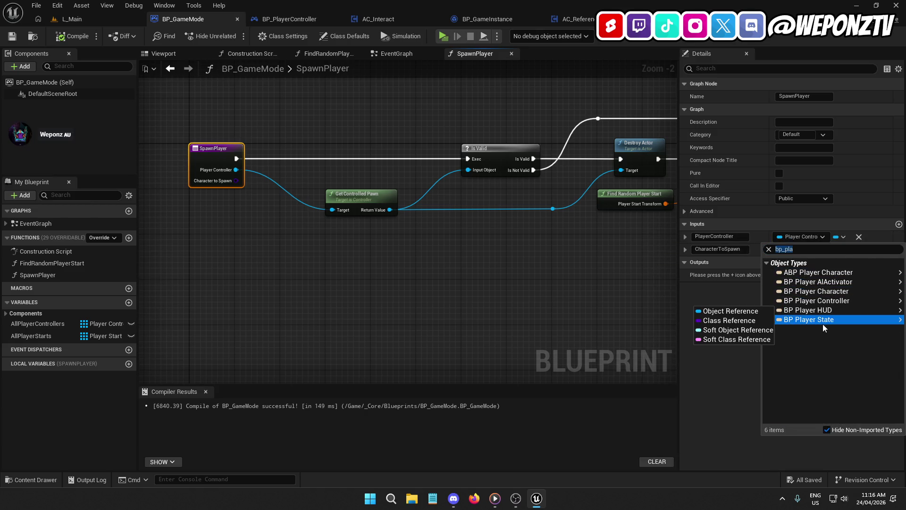
{"action": "left_click", "coordinate": [768, 302]}
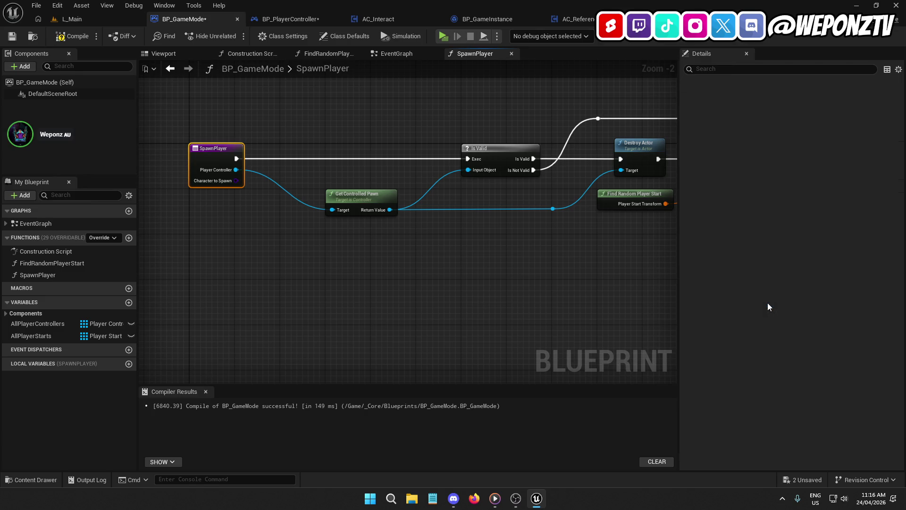
{"action": "mouse_move", "coordinate": [585, 272]}
{"action": "left_mouse_down"}
{"action": "mouse_move", "coordinate": [111, 265]}
{"action": "mouse_move", "coordinate": [166, 266]}
{"action": "left_mouse_up"}
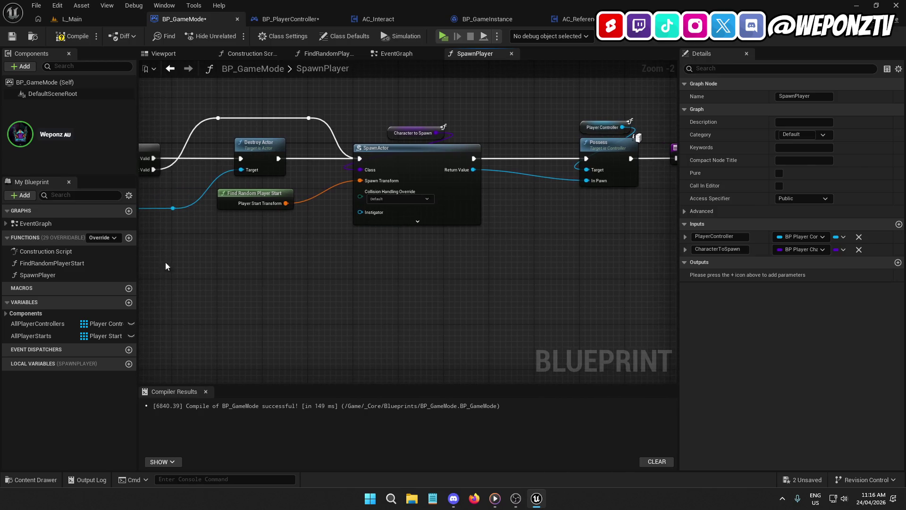
{"action": "left_click", "coordinate": [72, 36]}
{"action": "mouse_move", "coordinate": [216, 255]}
{"action": "left_mouse_down"}
{"action": "mouse_move", "coordinate": [619, 243]}
{"action": "mouse_move", "coordinate": [610, 244]}
{"action": "left_mouse_up"}
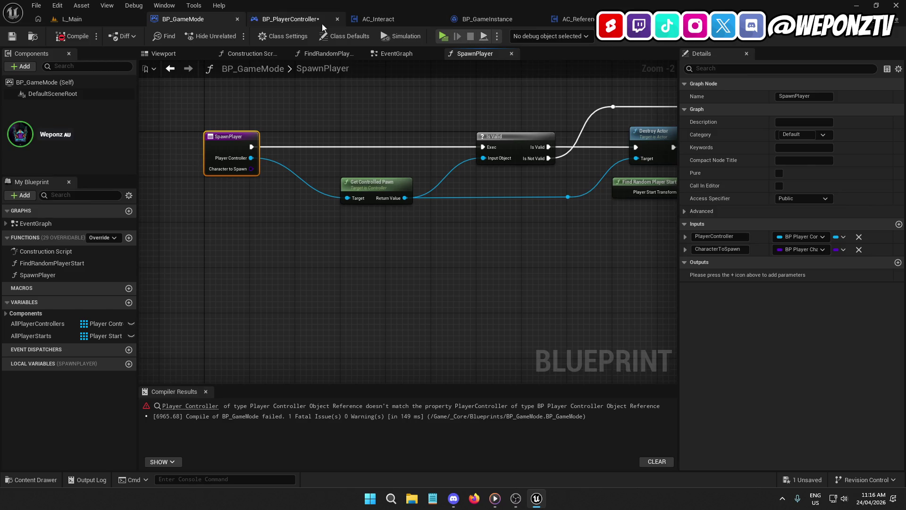
- In BP_PlayerController, delete the Reset References nodes and move Set Input Mode Game Only after Event On Possess
{"action": "left_click", "coordinate": [318, 22]}
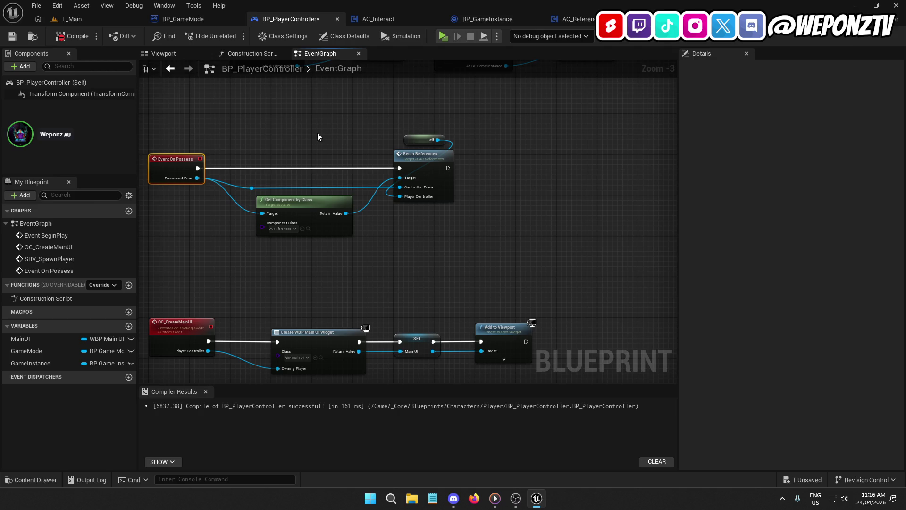
{"action": "left_click_drag", "start_coordinate": [354, 163], "coordinate": [326, 177]}
{"action": "left_click_drag", "start_coordinate": [453, 265], "coordinate": [255, 143]}
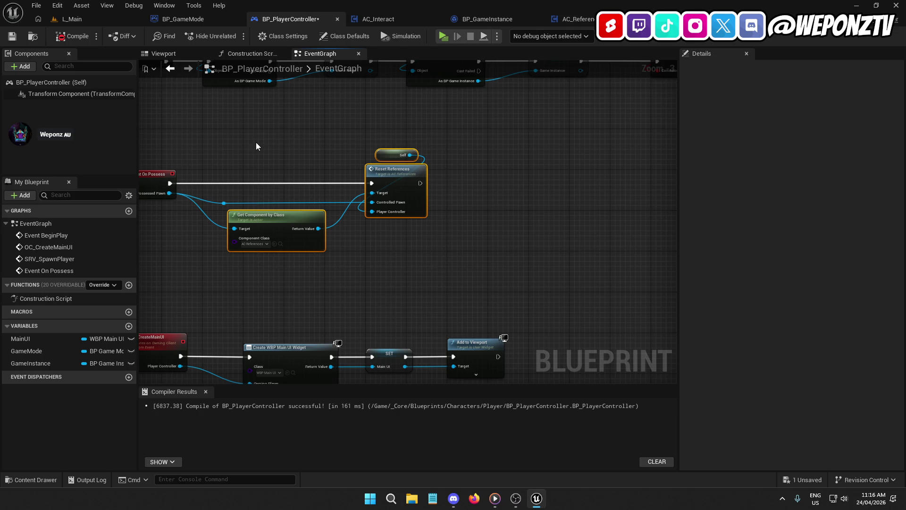
{"action": "key", "text": "Delete"}
{"action": "mouse_move", "coordinate": [292, 211]}
{"action": "left_mouse_down"}
{"action": "mouse_move", "coordinate": [201, 189]}
{"action": "mouse_move", "coordinate": [278, 203]}
{"action": "mouse_move", "coordinate": [139, 280]}
{"action": "left_mouse_up"}
{"action": "key", "text": "Delete"}
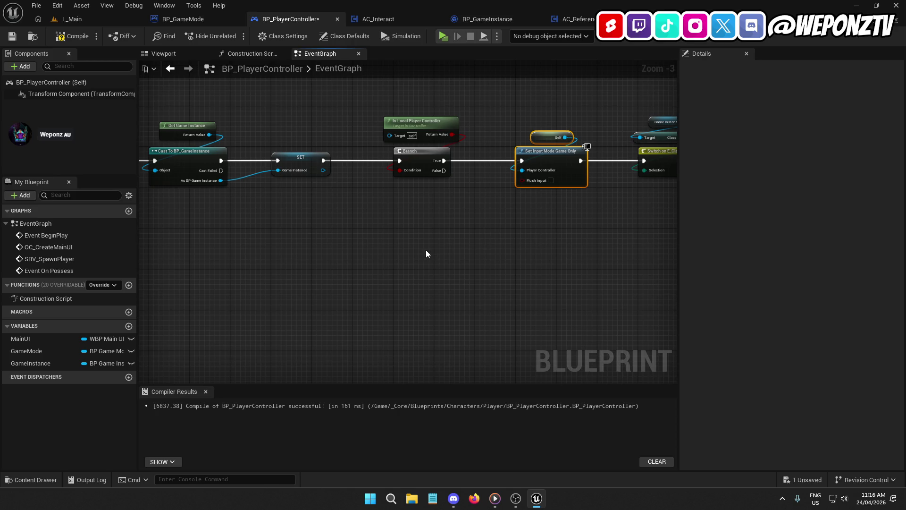
{"action": "key", "text": "ctrl+x"}
{"action": "double_click", "coordinate": [49, 271]}
{"action": "key", "text": "ctrl+v"}
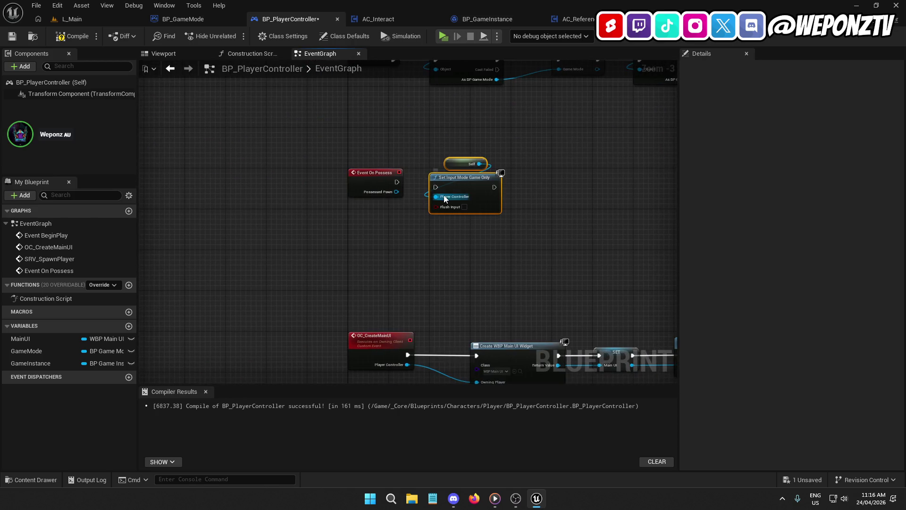
{"action": "mouse_move", "coordinate": [440, 189]}
{"action": "left_mouse_down"}
{"action": "mouse_move", "coordinate": [397, 190]}
{"action": "mouse_move", "coordinate": [397, 182]}
{"action": "left_mouse_up"}
- Remove the old OC Create Main UI call and connect Branch True to the Switch on E_ClassTypes
{"action": "left_click", "coordinate": [170, 68]}
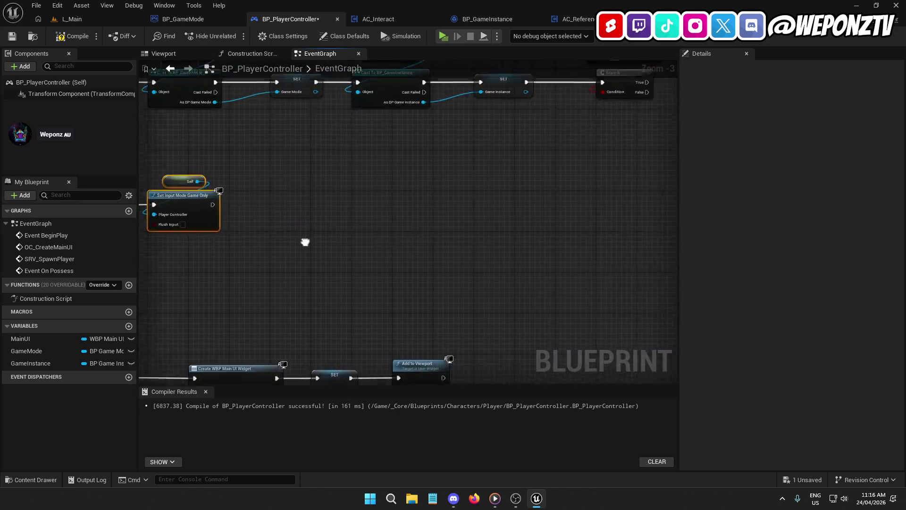
{"action": "left_click", "coordinate": [500, 151]}
{"action": "key", "text": "Delete"}
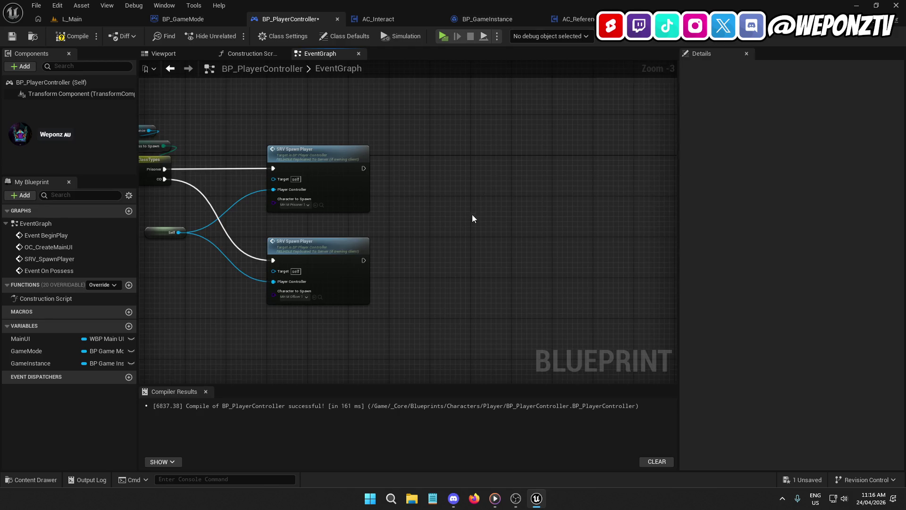
{"action": "left_click_drag", "start_coordinate": [438, 167], "coordinate": [233, 167]}
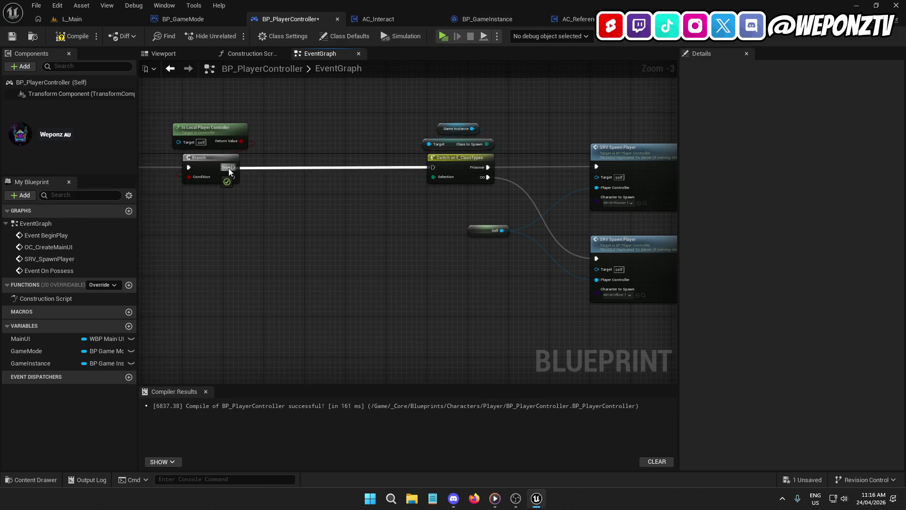
{"action": "left_click_drag", "start_coordinate": [660, 330], "coordinate": [529, 218]}
{"action": "left_click_drag", "start_coordinate": [500, 186], "coordinate": [417, 120]}
{"action": "left_click_drag", "start_coordinate": [462, 154], "coordinate": [339, 158]}
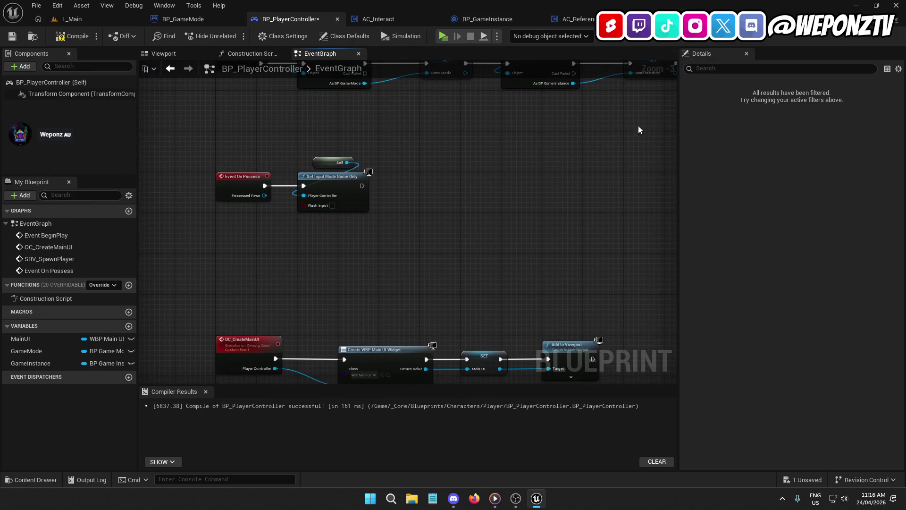
- Run OC Create Main UI after Set Input Mode, then compile and save, exposing the pin-type errors
{"action": "left_click", "coordinate": [414, 207]}
{"action": "left_click_drag", "start_coordinate": [415, 206], "coordinate": [362, 185]}
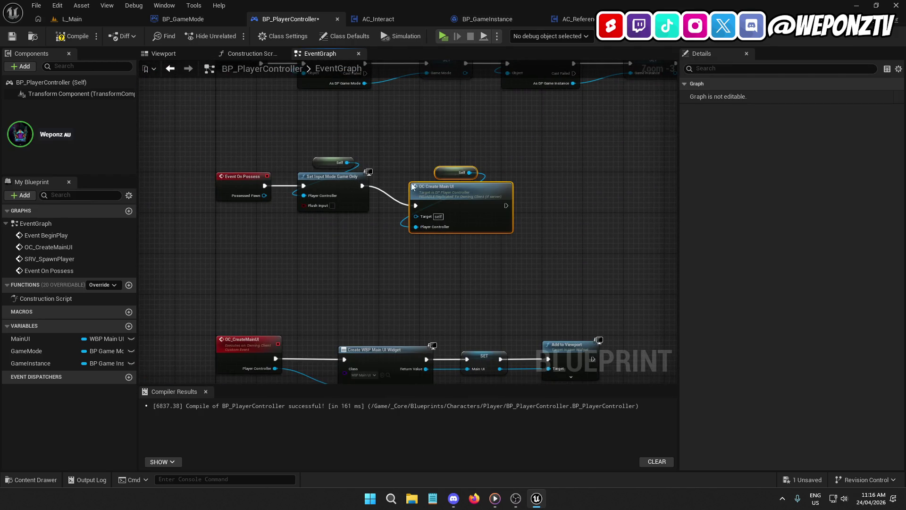
{"action": "mouse_move", "coordinate": [466, 216]}
{"action": "left_mouse_down"}
{"action": "mouse_move", "coordinate": [472, 164]}
{"action": "mouse_move", "coordinate": [467, 174]}
{"action": "left_mouse_up"}
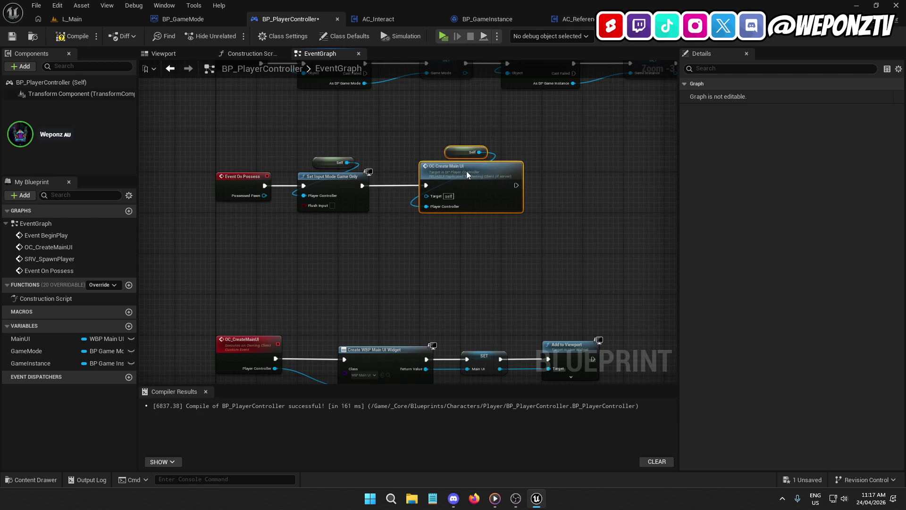
{"action": "left_click", "coordinate": [71, 36]}
{"action": "left_click", "coordinate": [12, 35]}
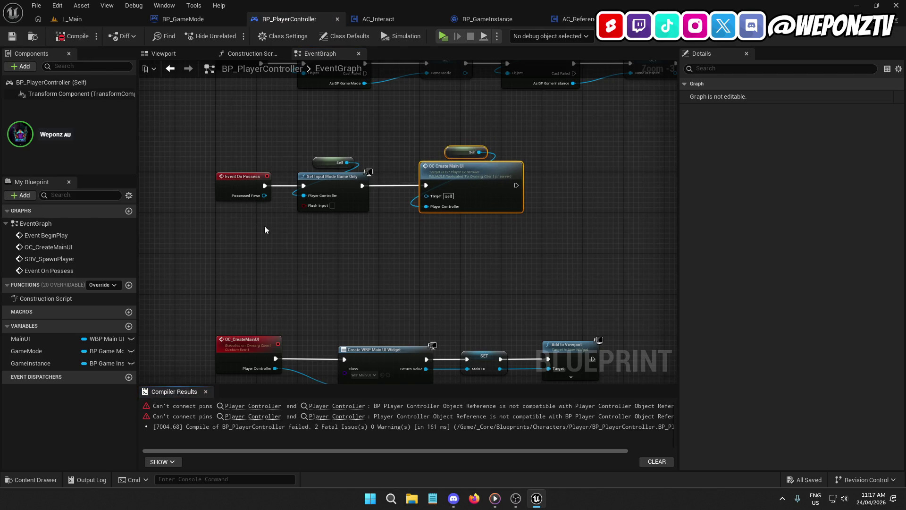
{"action": "left_click", "coordinate": [253, 406]}
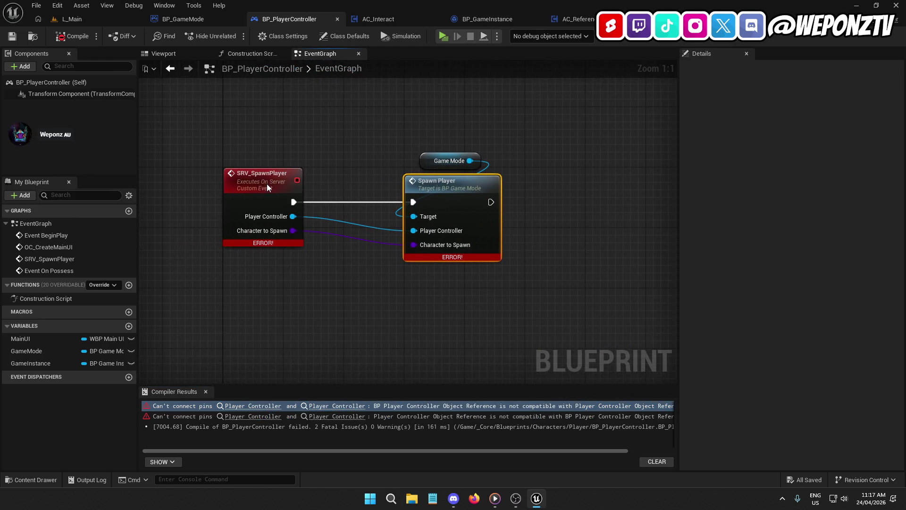
- Retype SRV_SpawnPlayer's PlayerController input to BP Player Controller, then compile and save BP_PlayerController
{"action": "left_click", "coordinate": [267, 187]}
{"action": "left_click", "coordinate": [796, 204]}
{"action": "type", "text": "bp"}
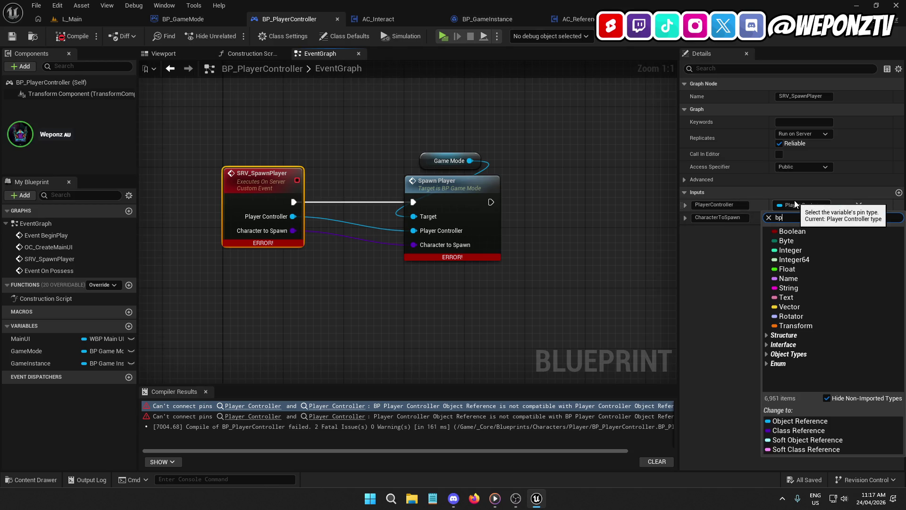
{"action": "type", "text": "_pla"}
{"action": "mouse_move", "coordinate": [814, 261]}
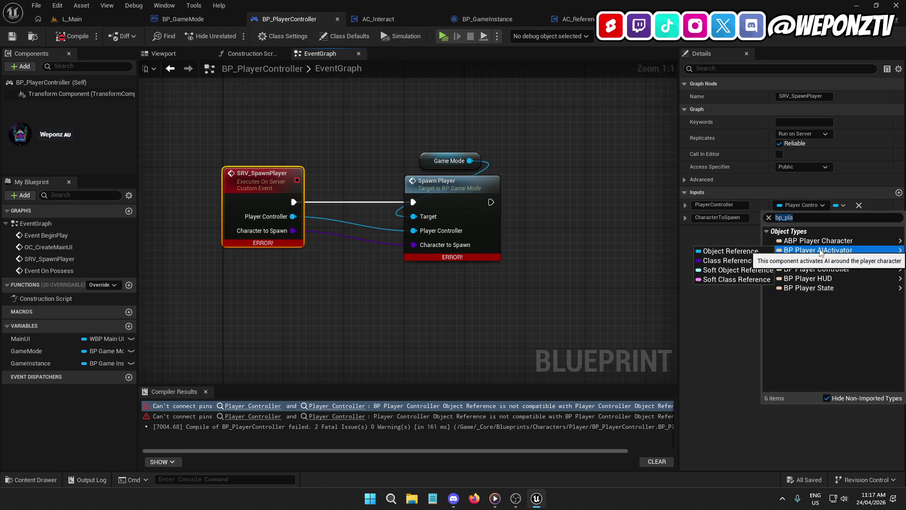
{"action": "left_click", "coordinate": [756, 271]}
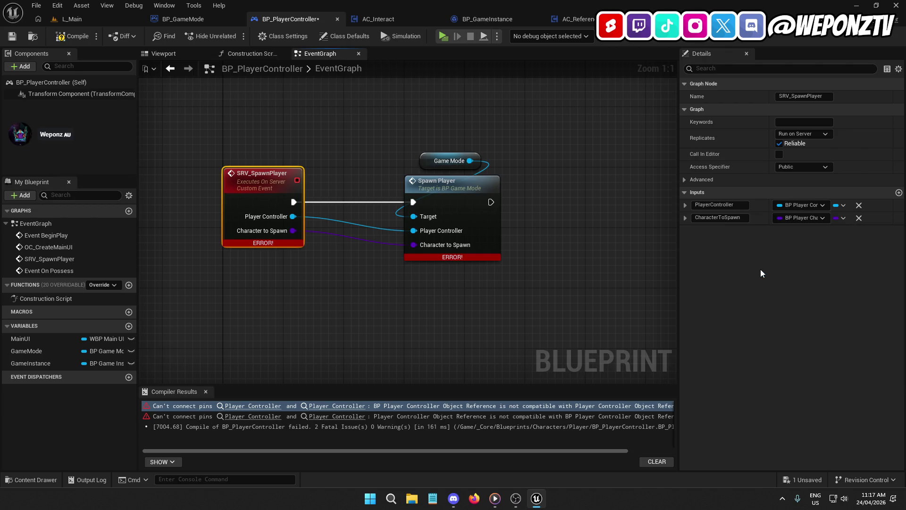
{"action": "left_click", "coordinate": [77, 33]}
{"action": "left_click", "coordinate": [12, 36]}
- In BP_GameMode, replace the mismatched Player Controller node with a getter feeding Possess's Target, and recompile
{"action": "left_click", "coordinate": [183, 19]}
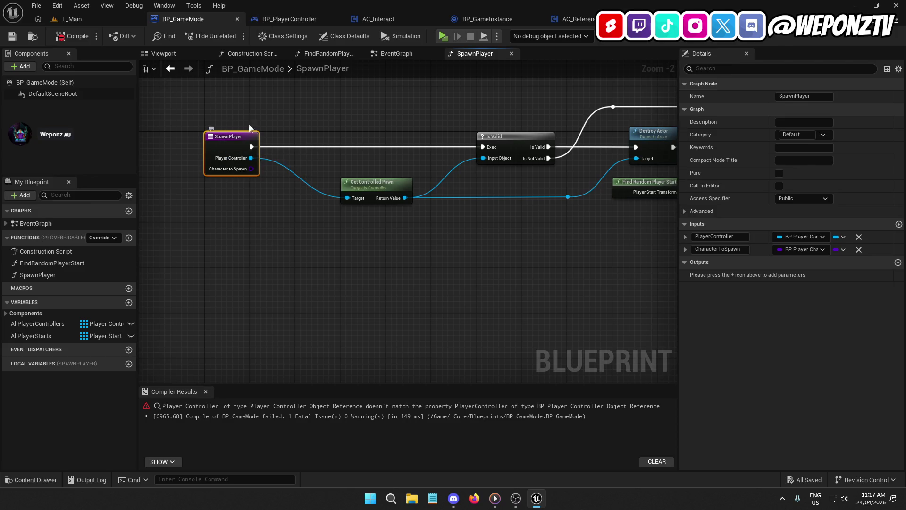
{"action": "left_click", "coordinate": [69, 39]}
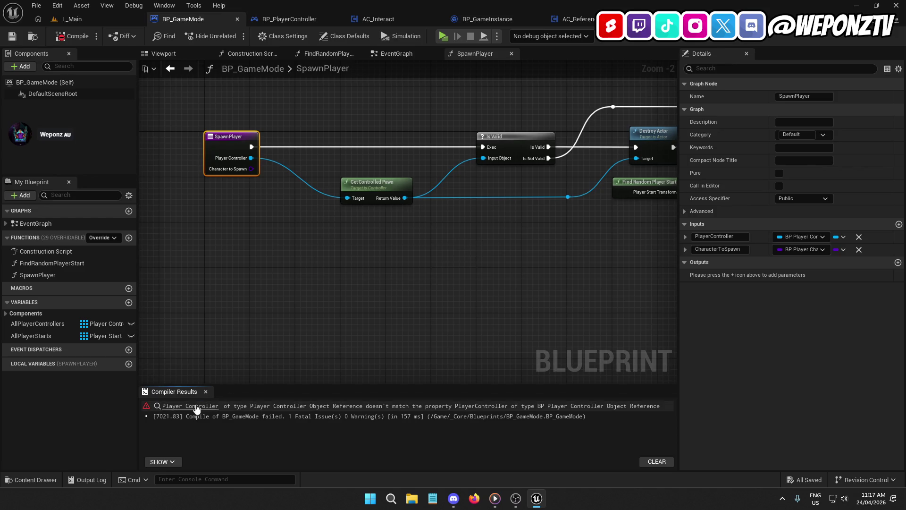
{"action": "left_click", "coordinate": [197, 407]}
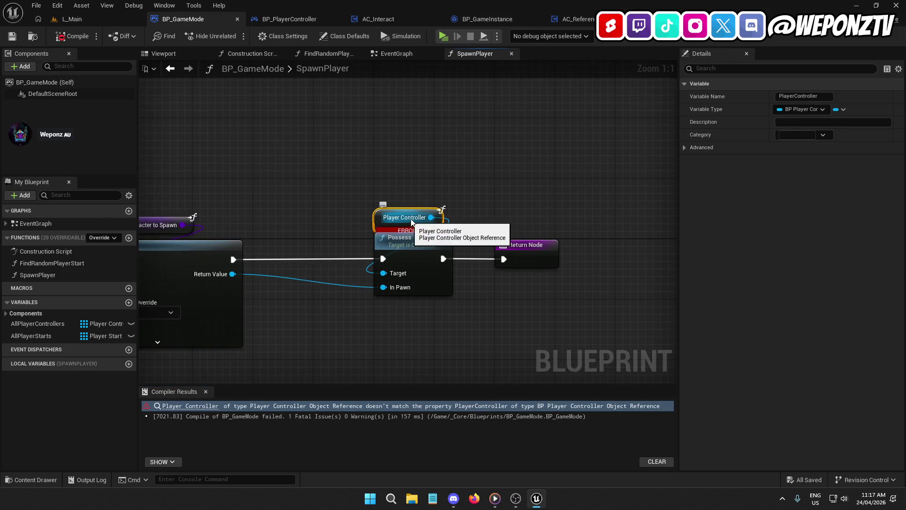
{"action": "key", "text": "Delete"}
{"action": "right_click", "coordinate": [385, 177]}
{"action": "type", "text": "playerc"}
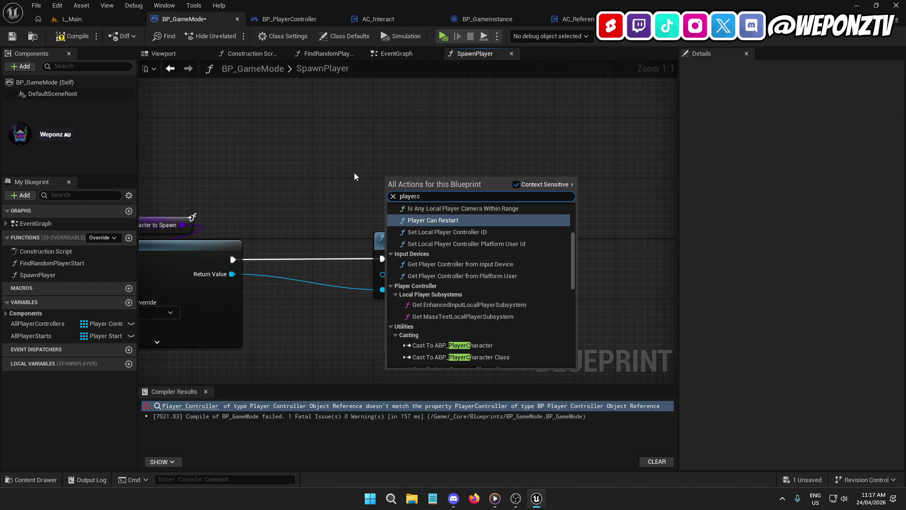
{"action": "type", "text": "on"}
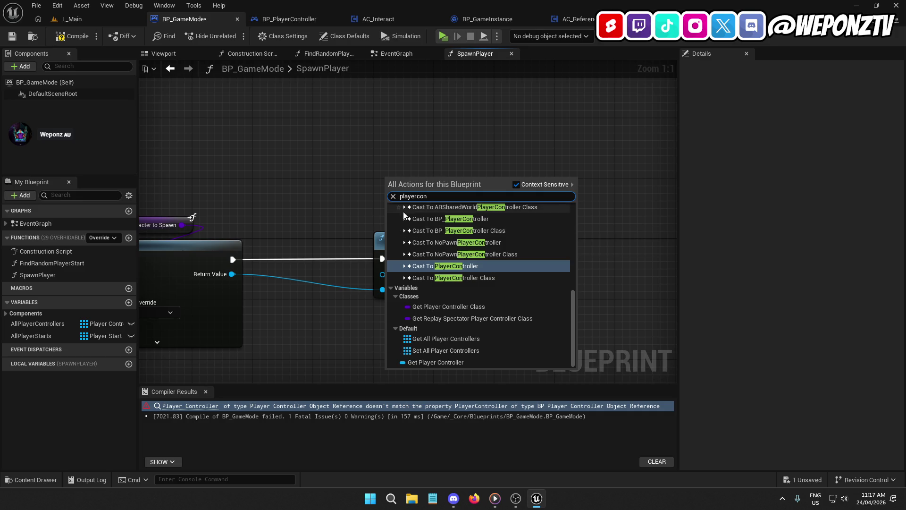
{"action": "left_click", "coordinate": [436, 362]}
{"action": "left_click_drag", "start_coordinate": [438, 180], "coordinate": [382, 274]}
{"action": "mouse_move", "coordinate": [394, 177]}
{"action": "left_mouse_down"}
{"action": "mouse_move", "coordinate": [387, 215]}
{"action": "mouse_move", "coordinate": [399, 214]}
{"action": "left_mouse_up"}
{"action": "left_click", "coordinate": [74, 36]}
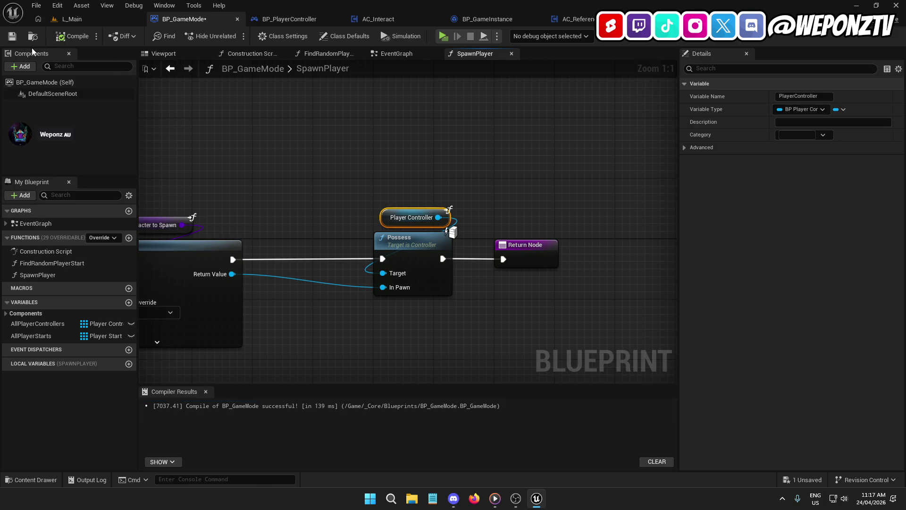
{"action": "left_click", "coordinate": [100, 21]}
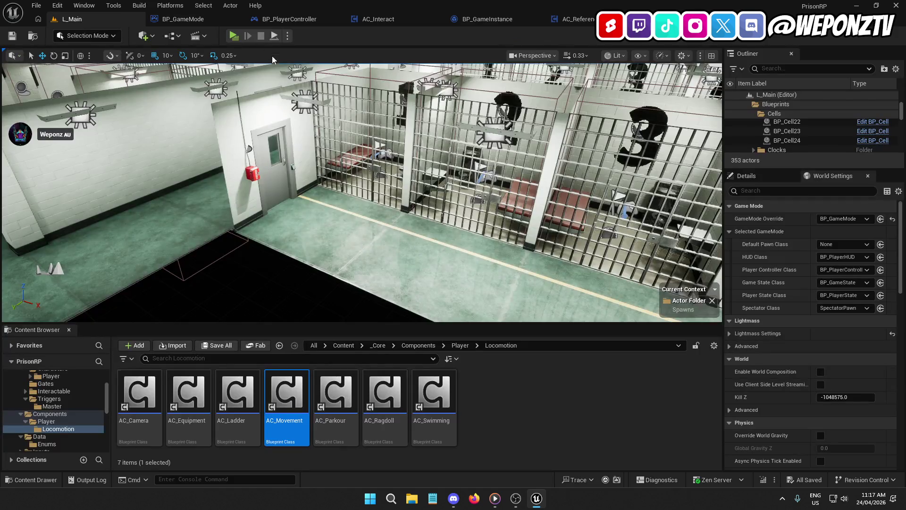
- Play-test the level, then in SpawnPlayer move the Return Node right and duplicate the Player Controller node
{"action": "key", "text": "alt+p"}
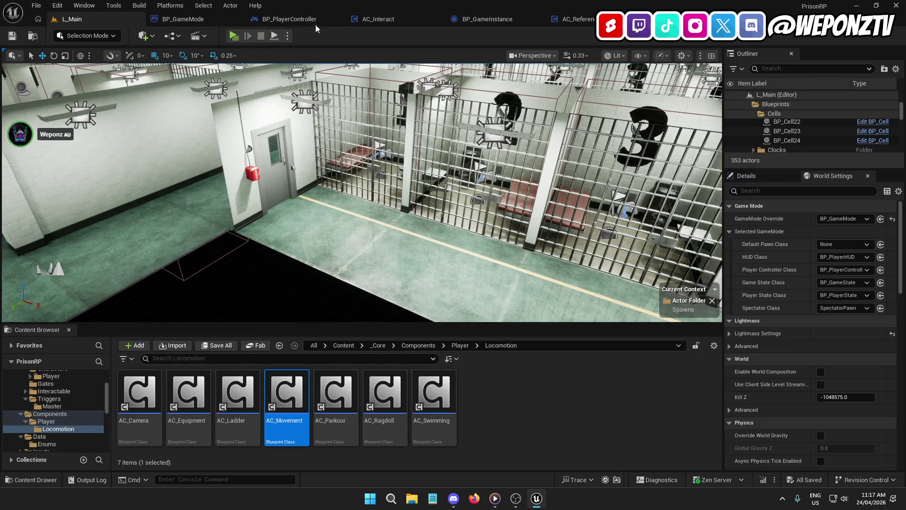
{"action": "left_click", "coordinate": [291, 19]}
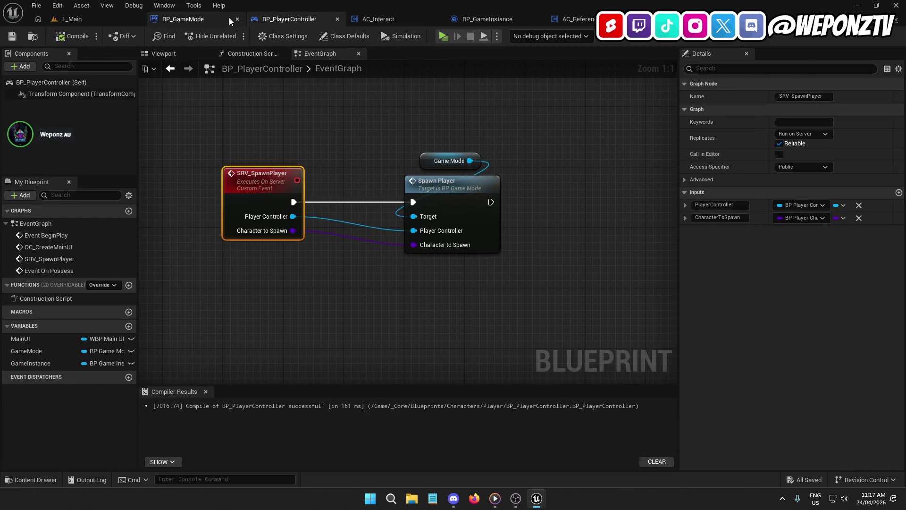
{"action": "left_click", "coordinate": [187, 17]}
{"action": "mouse_move", "coordinate": [546, 202]}
{"action": "left_mouse_down"}
{"action": "mouse_move", "coordinate": [446, 200]}
{"action": "mouse_move", "coordinate": [427, 181]}
{"action": "left_mouse_up"}
{"action": "left_click_drag", "start_coordinate": [423, 227], "coordinate": [603, 226]}
{"action": "left_click", "coordinate": [323, 185]}
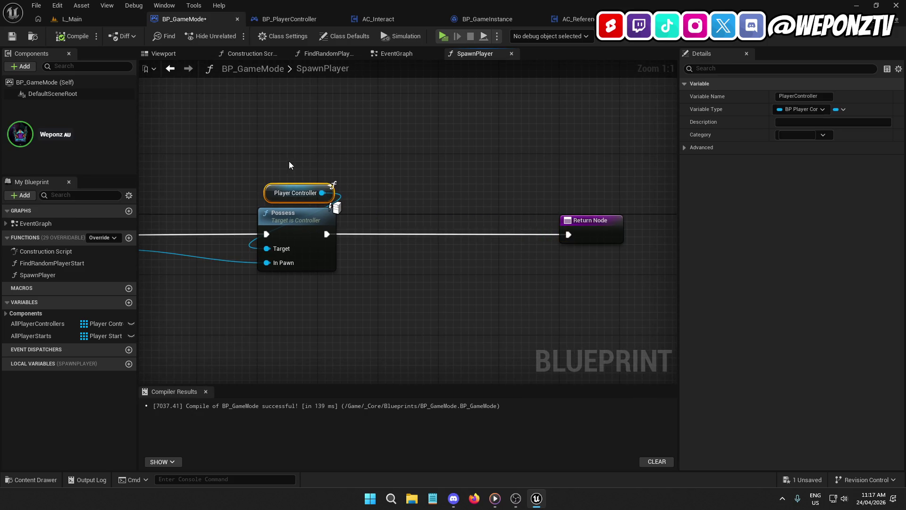
{"action": "key", "text": "ctrl+v"}
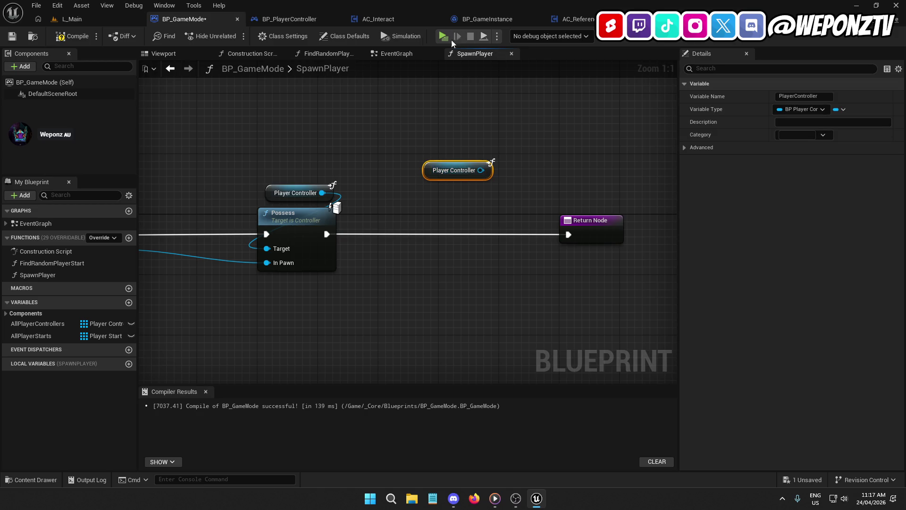
- Review the BP_PlayerController and AC_References graphs, then delete the stray Player Controller getter in SpawnPlayer
{"action": "left_click", "coordinate": [304, 19]}
{"action": "mouse_move", "coordinate": [354, 120]}
{"action": "left_mouse_down"}
{"action": "mouse_move", "coordinate": [368, 274]}
{"action": "mouse_move", "coordinate": [323, 294]}
{"action": "mouse_move", "coordinate": [318, 352]}
{"action": "mouse_move", "coordinate": [358, 426]}
{"action": "left_mouse_up"}
{"action": "scroll", "coordinate": [334, 231], "scroll_direction": "down", "scroll_amount": 3}
{"action": "left_click_drag", "start_coordinate": [406, 222], "coordinate": [333, 248]}
{"action": "left_click_drag", "start_coordinate": [452, 194], "coordinate": [444, 146]}
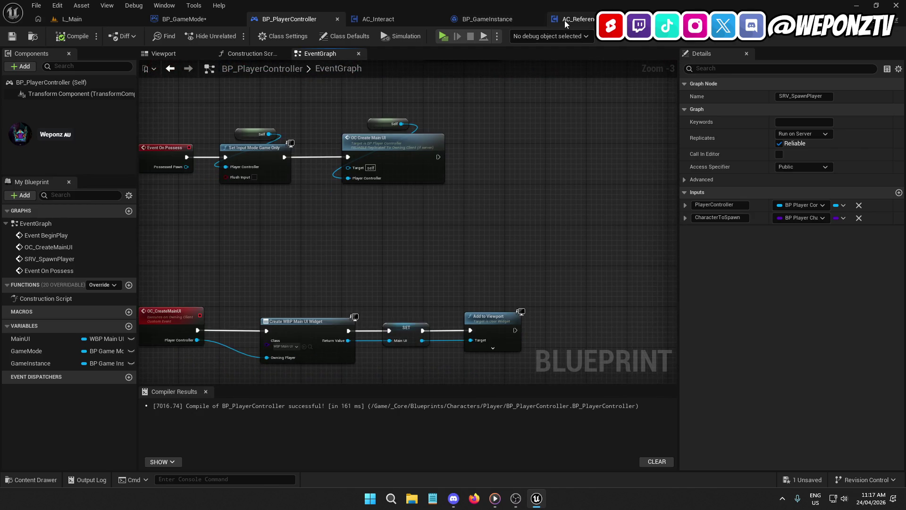
{"action": "left_click", "coordinate": [563, 21]}
{"action": "mouse_move", "coordinate": [475, 229]}
{"action": "left_mouse_down"}
{"action": "mouse_move", "coordinate": [389, 293]}
{"action": "mouse_move", "coordinate": [366, 348]}
{"action": "mouse_move", "coordinate": [383, 311]}
{"action": "left_mouse_up"}
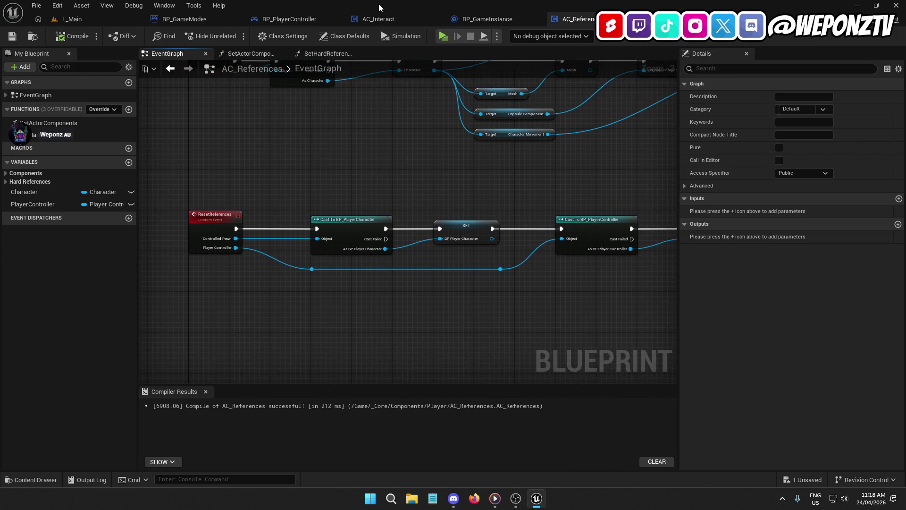
{"action": "left_click", "coordinate": [184, 19]}
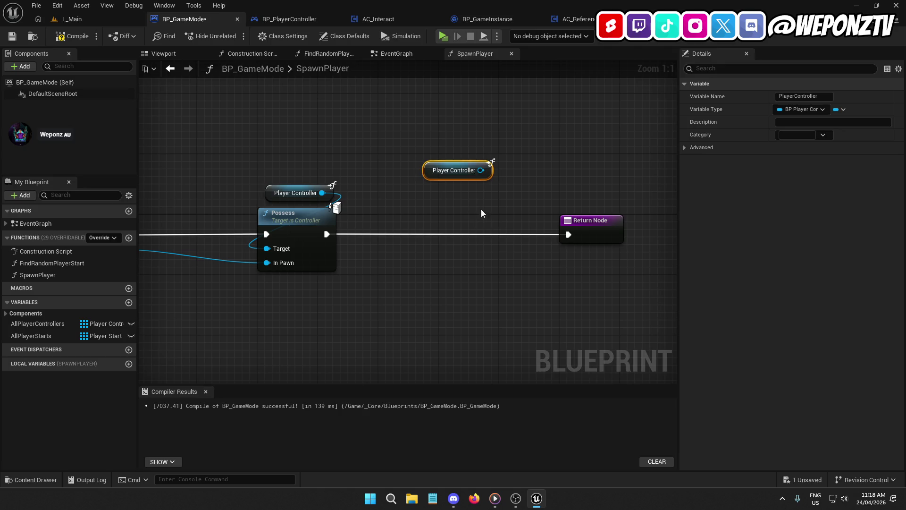
{"action": "key", "text": "Delete"}
- From SpawnActor's Return Value, add a Get Component by Class node set to AC_References
{"action": "left_click_drag", "start_coordinate": [283, 217], "coordinate": [456, 151]}
{"action": "left_click_drag", "start_coordinate": [291, 183], "coordinate": [360, 241]}
{"action": "type", "text": "getco"}
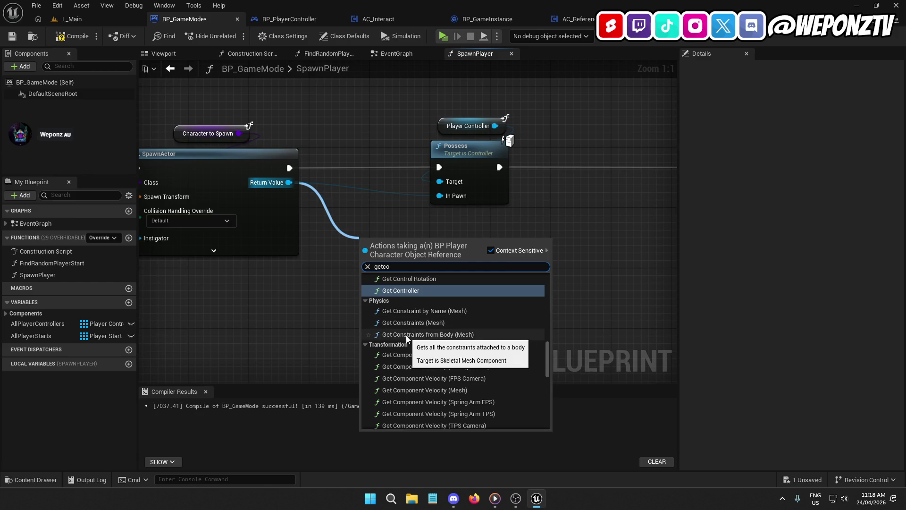
{"action": "type", "text": "mp"}
{"action": "scroll", "coordinate": [455, 311], "scroll_direction": "up", "scroll_amount": 2}
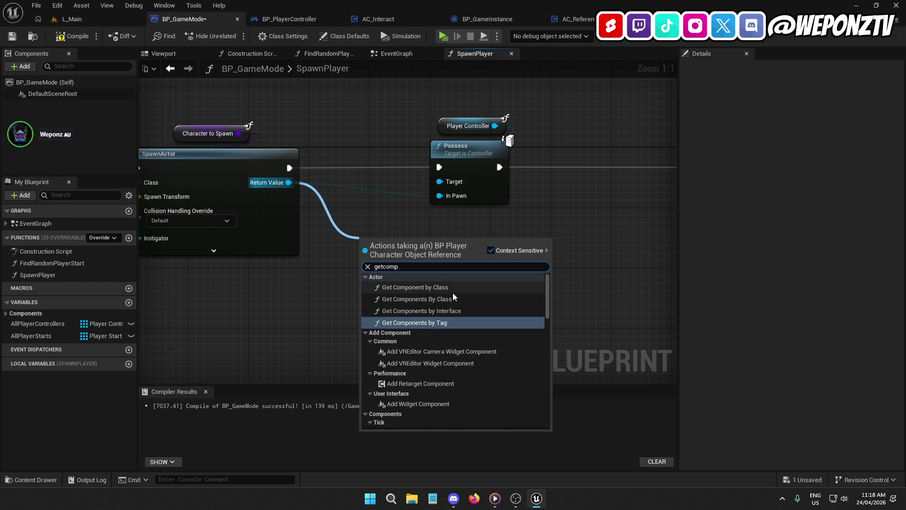
{"action": "left_click", "coordinate": [454, 291]}
{"action": "left_click_drag", "start_coordinate": [483, 253], "coordinate": [494, 237]}
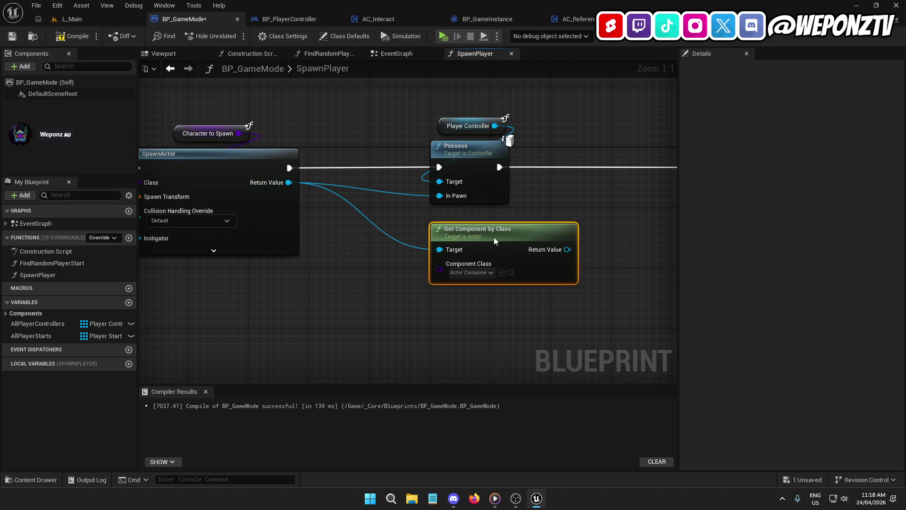
{"action": "left_click", "coordinate": [478, 277]}
{"action": "left_click", "coordinate": [526, 130]}
- Add a Reset References call on the component, placed between Possess and the Return Node
{"action": "left_click_drag", "start_coordinate": [622, 226], "coordinate": [460, 254]}
{"action": "left_click_drag", "start_coordinate": [404, 278], "coordinate": [464, 252]}
{"action": "type", "text": "res"}
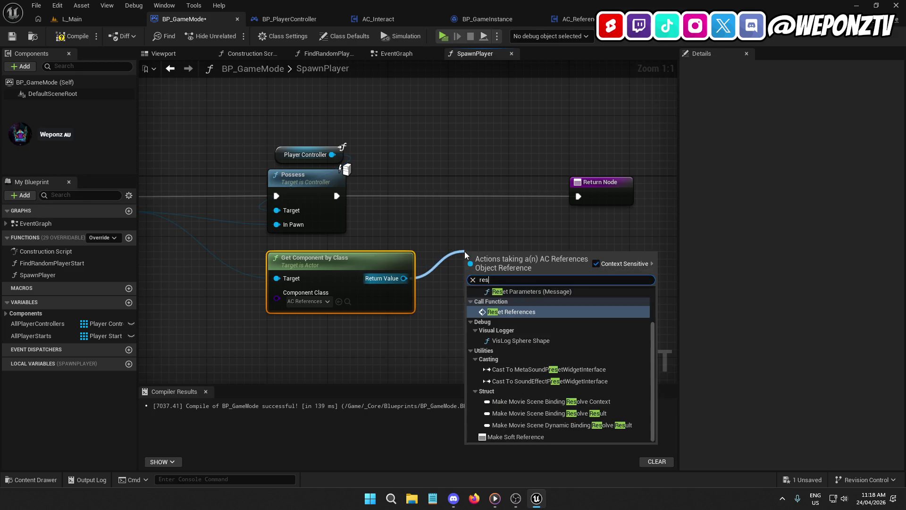
{"action": "type", "text": "et"}
{"action": "left_click", "coordinate": [511, 312]}
{"action": "mouse_move", "coordinate": [506, 257]}
{"action": "left_mouse_down"}
{"action": "mouse_move", "coordinate": [506, 190]}
{"action": "mouse_move", "coordinate": [489, 177]}
{"action": "left_mouse_up"}
{"action": "left_click_drag", "start_coordinate": [593, 188], "coordinate": [653, 188]}
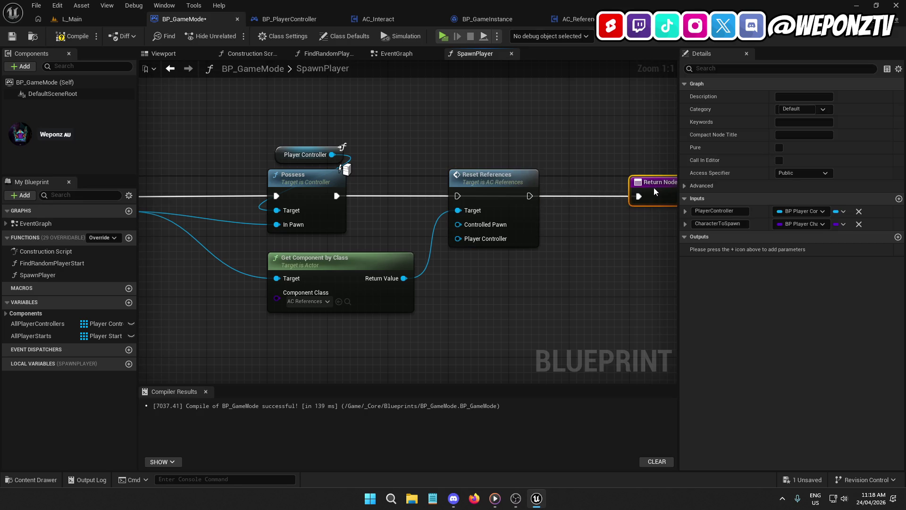
{"action": "left_click_drag", "start_coordinate": [514, 183], "coordinate": [574, 184]}
- Wire Possess's execution and the spawned actor into Reset References, add tidying reroutes, then open its definition
{"action": "mouse_move", "coordinate": [518, 195]}
{"action": "left_mouse_down"}
{"action": "mouse_move", "coordinate": [337, 196]}
{"action": "mouse_move", "coordinate": [490, 207]}
{"action": "left_mouse_up"}
{"action": "mouse_move", "coordinate": [298, 189]}
{"action": "left_mouse_down"}
{"action": "mouse_move", "coordinate": [596, 218]}
{"action": "mouse_move", "coordinate": [489, 203]}
{"action": "left_mouse_up"}
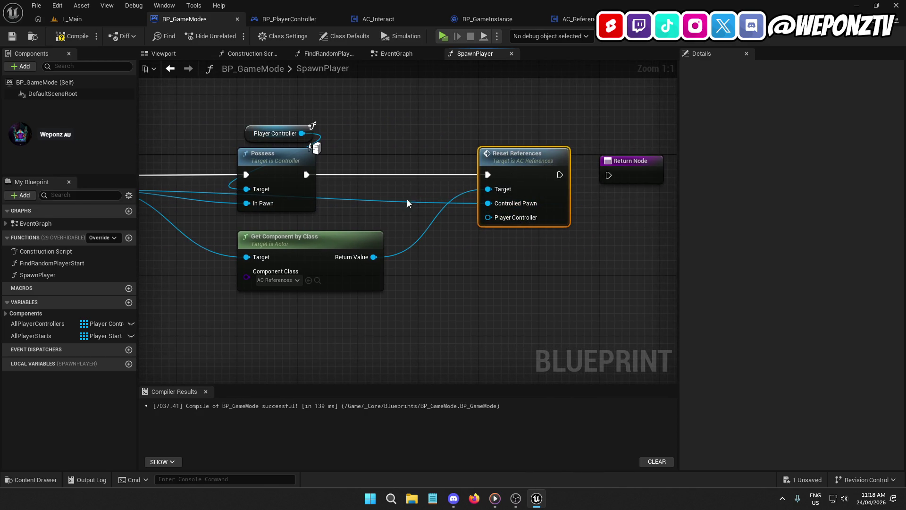
{"action": "double_click", "coordinate": [400, 201]}
{"action": "mouse_move", "coordinate": [400, 200]}
{"action": "left_mouse_down"}
{"action": "mouse_move", "coordinate": [413, 235]}
{"action": "mouse_move", "coordinate": [363, 242]}
{"action": "mouse_move", "coordinate": [369, 275]}
{"action": "mouse_move", "coordinate": [341, 287]}
{"action": "mouse_move", "coordinate": [337, 279]}
{"action": "left_mouse_up"}
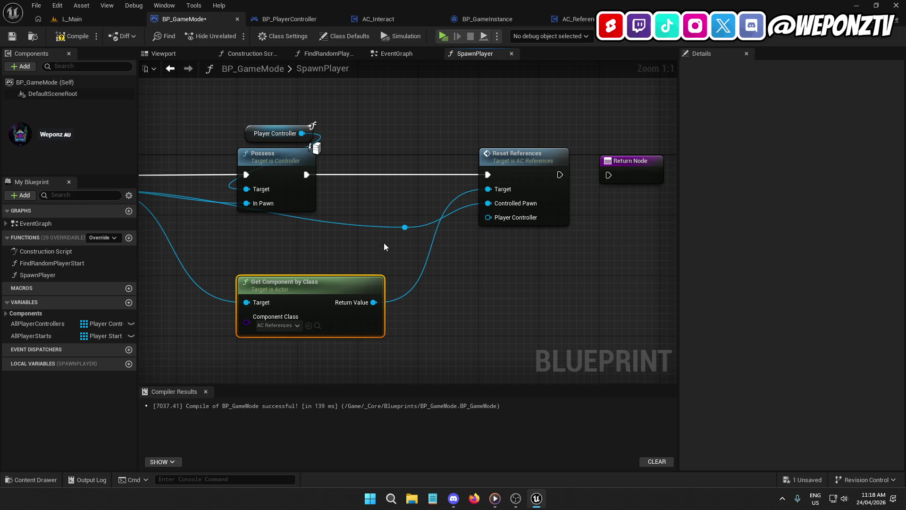
{"action": "left_click_drag", "start_coordinate": [288, 246], "coordinate": [414, 238]}
{"action": "double_click", "coordinate": [421, 208]}
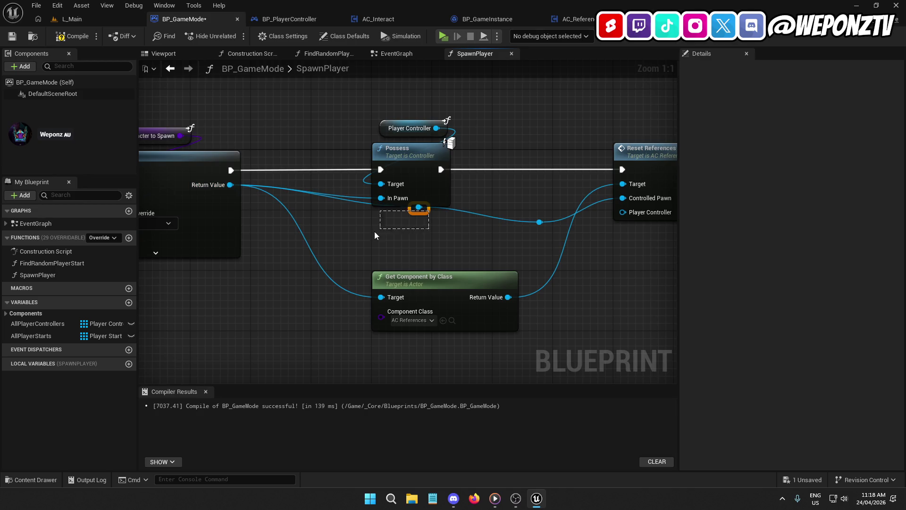
{"action": "left_click_drag", "start_coordinate": [418, 208], "coordinate": [374, 224]}
{"action": "mouse_move", "coordinate": [450, 278]}
{"action": "left_mouse_down"}
{"action": "mouse_move", "coordinate": [450, 248]}
{"action": "mouse_move", "coordinate": [306, 275]}
{"action": "left_mouse_up"}
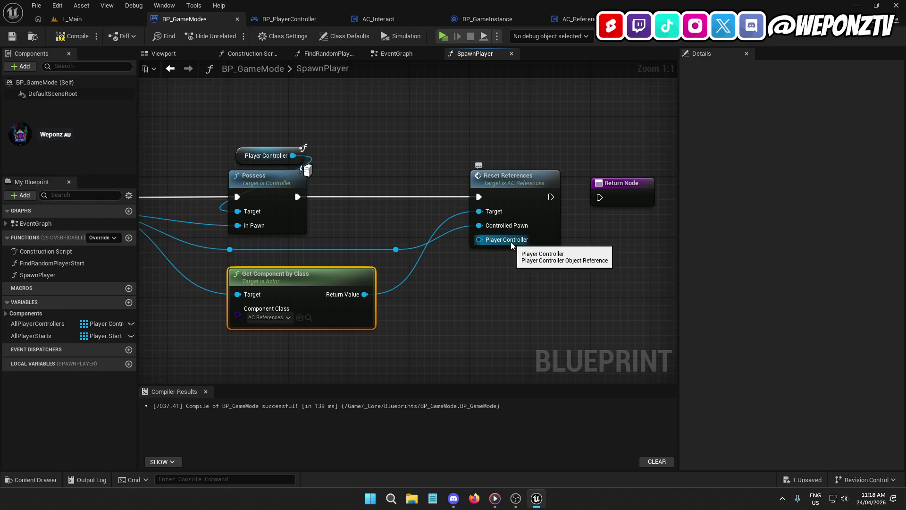
{"action": "double_click", "coordinate": [512, 210]}
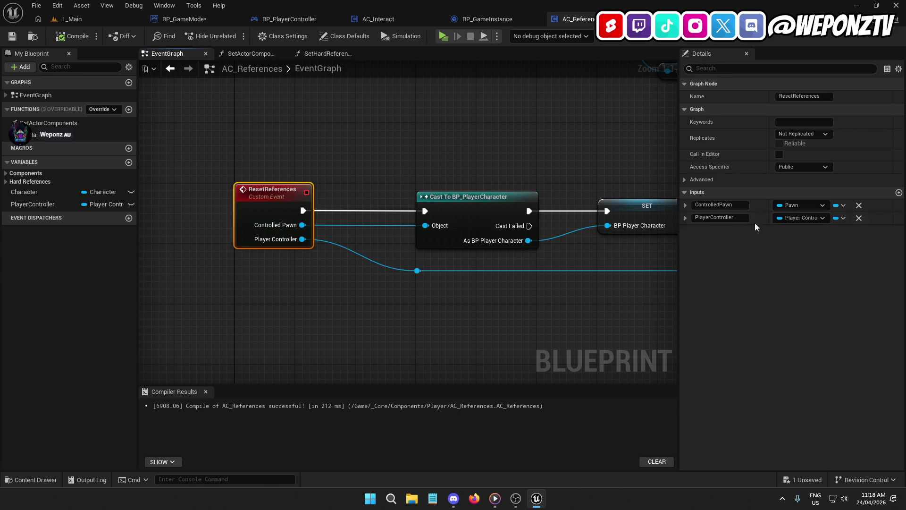
- Set ResetReferences' PlayerController input type to BP Player Controller
{"action": "left_click", "coordinate": [783, 218]}
{"action": "type", "text": "bp_pla"}
{"action": "mouse_move", "coordinate": [845, 273]}
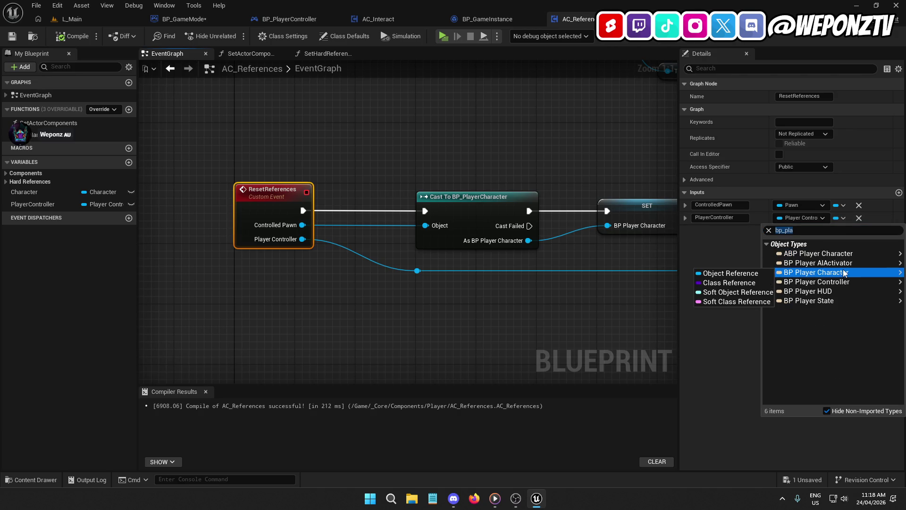
{"action": "left_click", "coordinate": [822, 282]}
- Delete Cast To BP_PlayerController, wiring execution and PlayerController straight into the second SET
{"action": "mouse_move", "coordinate": [644, 311]}
{"action": "left_mouse_down"}
{"action": "mouse_move", "coordinate": [510, 299]}
{"action": "mouse_move", "coordinate": [297, 307]}
{"action": "left_mouse_up"}
{"action": "left_click", "coordinate": [509, 205]}
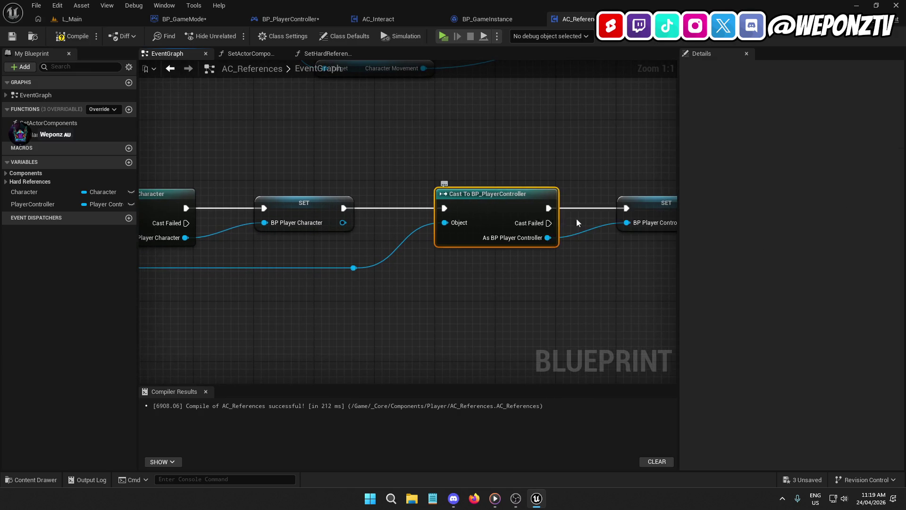
{"action": "key", "text": "Delete"}
{"action": "left_click_drag", "start_coordinate": [628, 208], "coordinate": [344, 209]}
{"action": "left_click_drag", "start_coordinate": [357, 259], "coordinate": [627, 222]}
- Shift the Get HUD chain left and delete the Set Actor Components node
{"action": "scroll", "coordinate": [419, 269], "scroll_direction": "down", "scroll_amount": 4}
{"action": "mouse_move", "coordinate": [515, 313]}
{"action": "left_mouse_down"}
{"action": "mouse_move", "coordinate": [580, 298]}
{"action": "mouse_move", "coordinate": [650, 297]}
{"action": "mouse_move", "coordinate": [593, 297]}
{"action": "mouse_move", "coordinate": [324, 197]}
{"action": "mouse_move", "coordinate": [348, 176]}
{"action": "left_mouse_up"}
{"action": "scroll", "coordinate": [556, 202], "scroll_direction": "up", "scroll_amount": 3}
{"action": "mouse_move", "coordinate": [556, 202]}
{"action": "left_mouse_down"}
{"action": "mouse_move", "coordinate": [552, 175]}
{"action": "mouse_move", "coordinate": [428, 161]}
{"action": "mouse_move", "coordinate": [402, 180]}
{"action": "left_mouse_up"}
{"action": "left_click", "coordinate": [396, 255]}
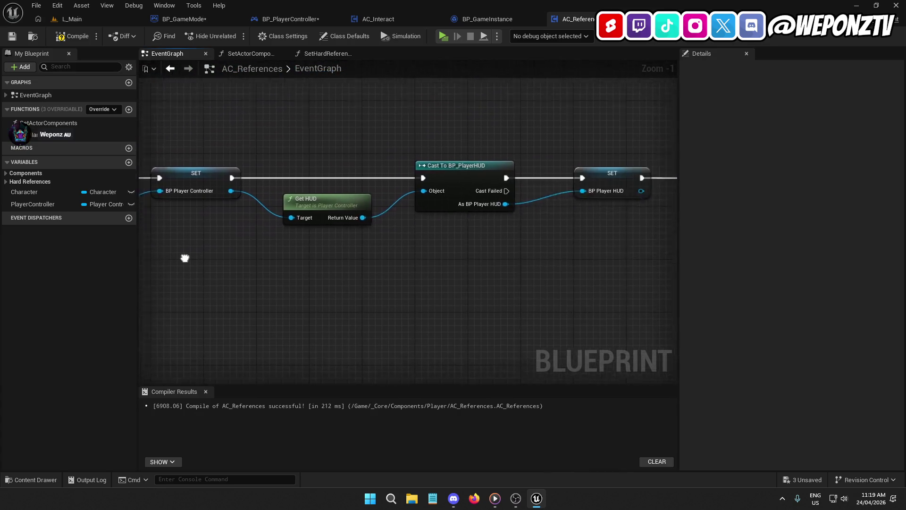
{"action": "left_click_drag", "start_coordinate": [568, 231], "coordinate": [541, 105]}
{"action": "key", "text": "Delete"}
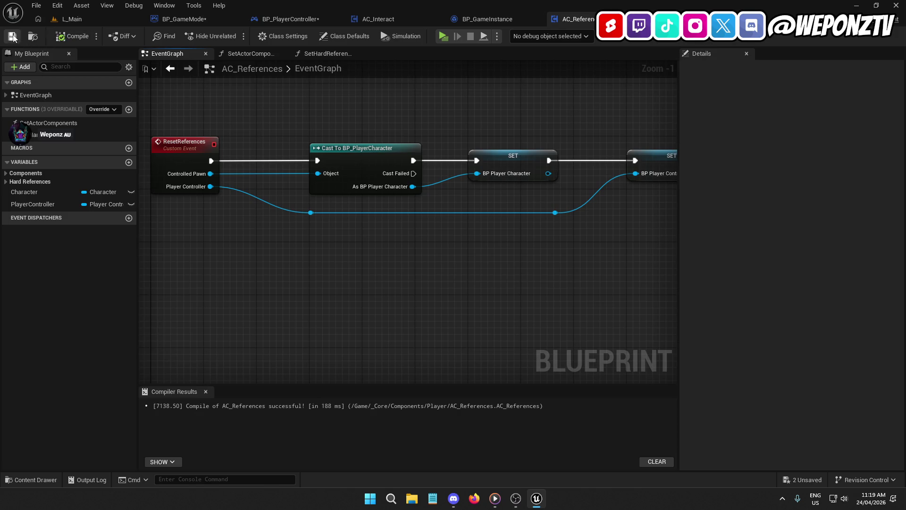
{"action": "left_click_drag", "start_coordinate": [284, 115], "coordinate": [322, 121]}
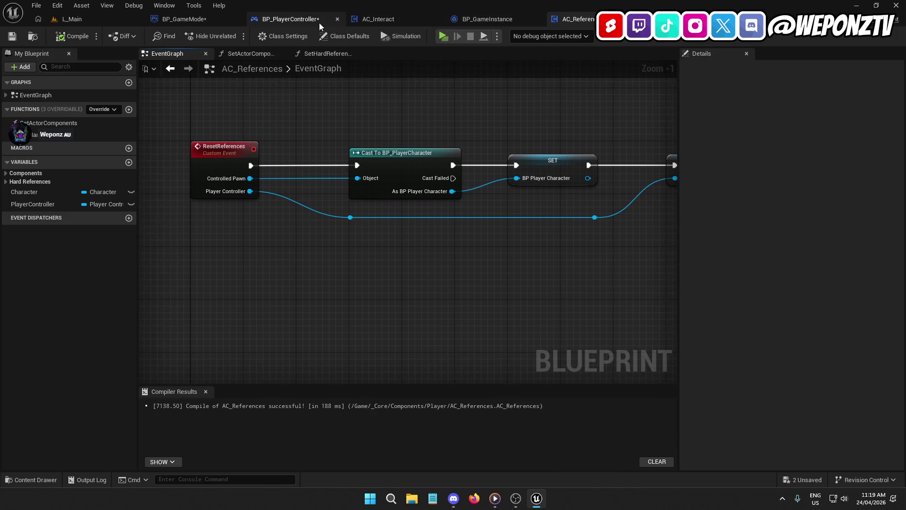
- Compile BP_PlayerController and BP_GameMode
{"action": "left_click", "coordinate": [286, 20]}
{"action": "left_click", "coordinate": [72, 36]}
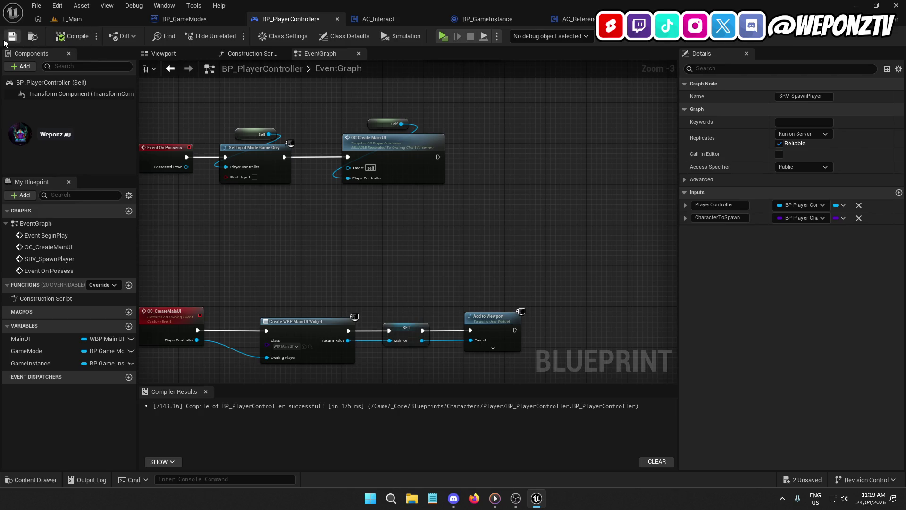
{"action": "left_click", "coordinate": [178, 20]}
{"action": "left_click", "coordinate": [72, 36]}
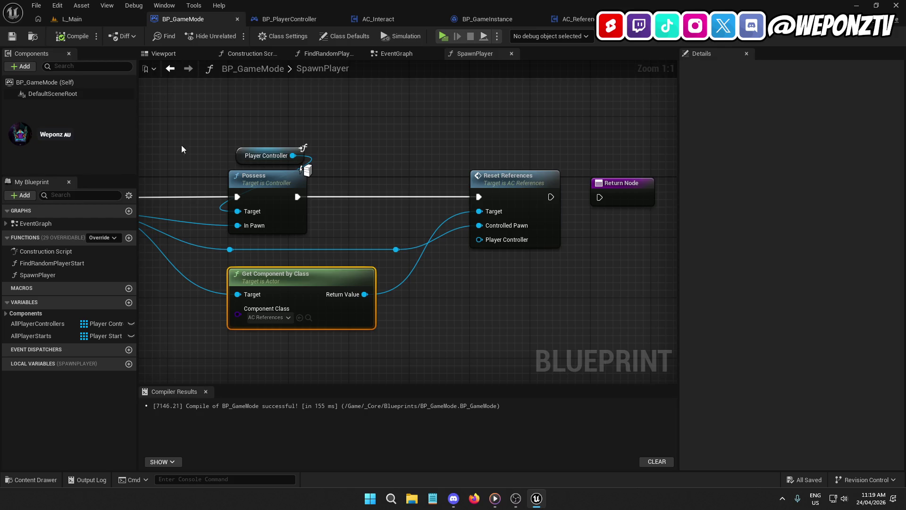
- Paste a Player Controller getter and wire it into Reset References' Player Controller pin
{"action": "left_click_drag", "start_coordinate": [479, 240], "coordinate": [498, 143]}
{"action": "left_click_drag", "start_coordinate": [358, 146], "coordinate": [248, 126]}
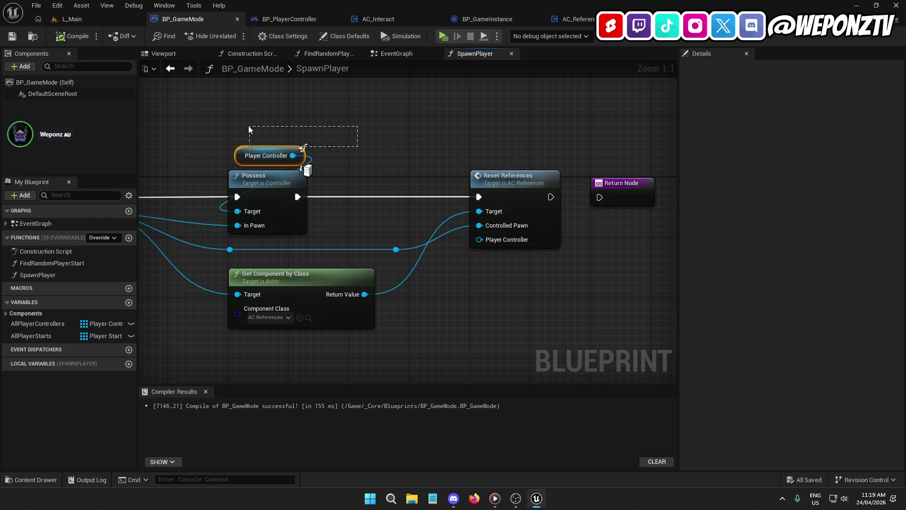
{"action": "key", "text": "ctrl+v"}
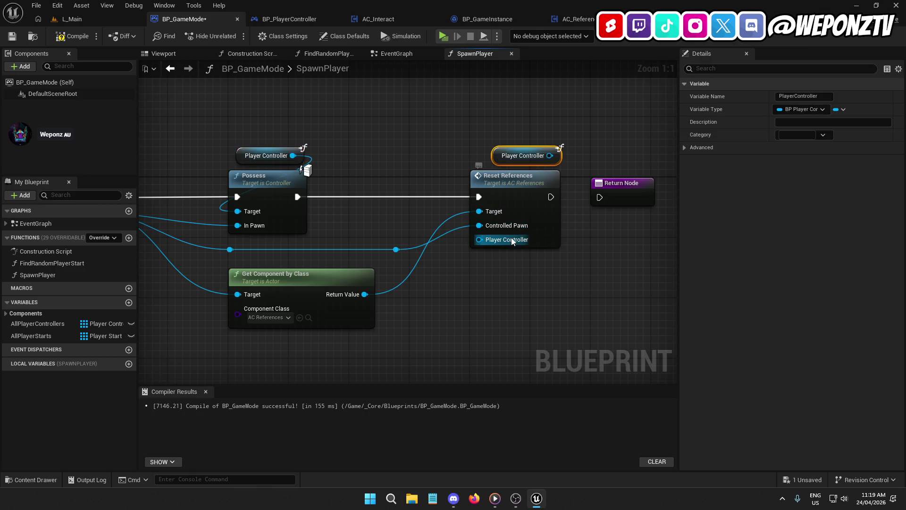
{"action": "mouse_move", "coordinate": [550, 155]}
{"action": "left_mouse_down"}
{"action": "mouse_move", "coordinate": [491, 210]}
{"action": "mouse_move", "coordinate": [479, 240]}
{"action": "left_mouse_up"}
{"action": "left_click_drag", "start_coordinate": [499, 154], "coordinate": [484, 155]}
- Connect Reset References' execution to the Return Node and compile BP_GameMode
{"action": "left_click_drag", "start_coordinate": [551, 197], "coordinate": [600, 197]}
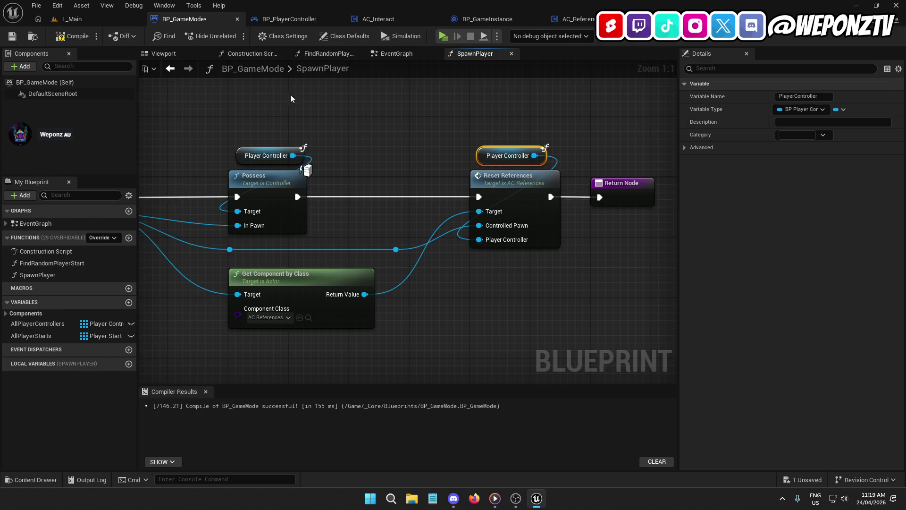
{"action": "left_click", "coordinate": [71, 36]}
{"action": "left_click", "coordinate": [114, 21]}
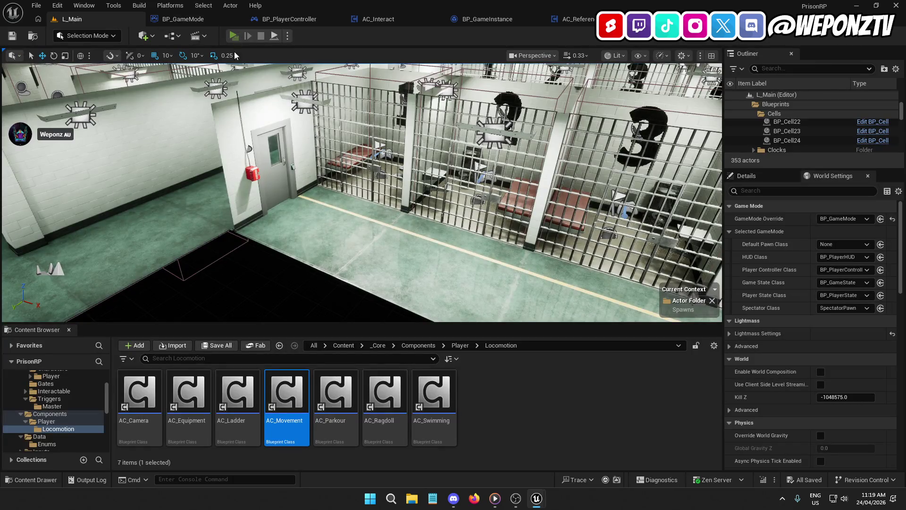
- After a quick play test, add Set Actor Components after the BP Player HUD SET in AC_References
{"action": "left_click", "coordinate": [234, 36]}
{"action": "key", "text": "Escape"}
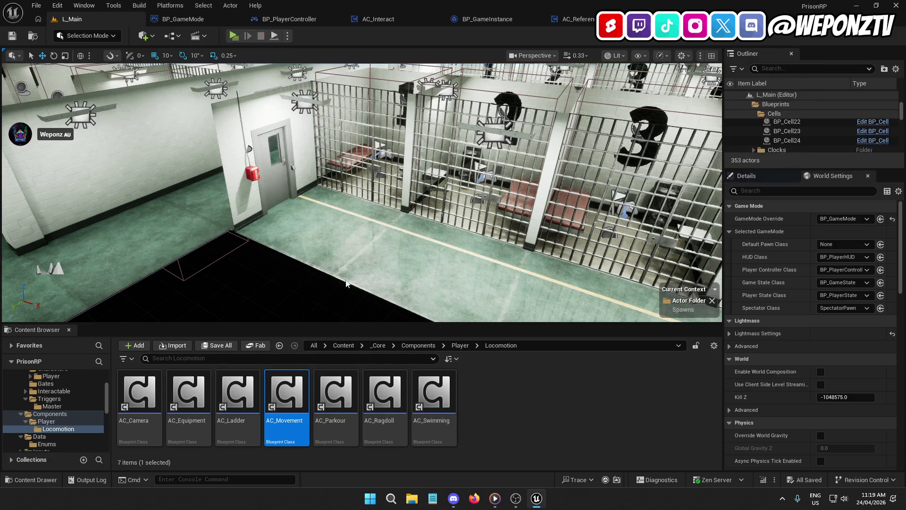
{"action": "left_click", "coordinate": [571, 19]}
{"action": "left_click_drag", "start_coordinate": [330, 202], "coordinate": [142, 188]}
{"action": "left_click_drag", "start_coordinate": [47, 123], "coordinate": [491, 162]}
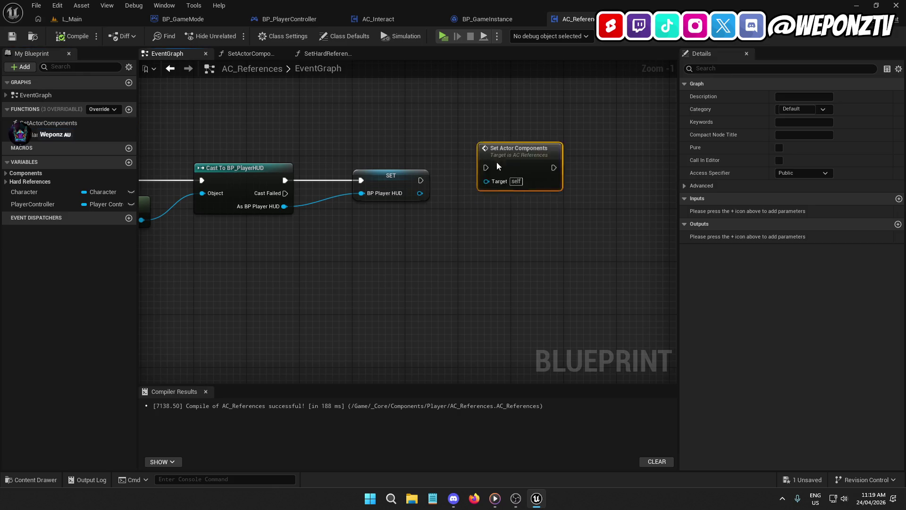
{"action": "mouse_move", "coordinate": [421, 180]}
{"action": "left_mouse_down"}
{"action": "mouse_move", "coordinate": [547, 189]}
{"action": "mouse_move", "coordinate": [416, 180]}
{"action": "mouse_move", "coordinate": [499, 188]}
{"action": "mouse_move", "coordinate": [457, 174]}
{"action": "left_mouse_up"}
{"action": "left_click", "coordinate": [521, 154]}
{"action": "left_click", "coordinate": [386, 262]}
{"action": "mouse_move", "coordinate": [386, 262]}
{"action": "left_mouse_down"}
{"action": "mouse_move", "coordinate": [459, 265]}
{"action": "mouse_move", "coordinate": [506, 243]}
{"action": "left_mouse_up"}
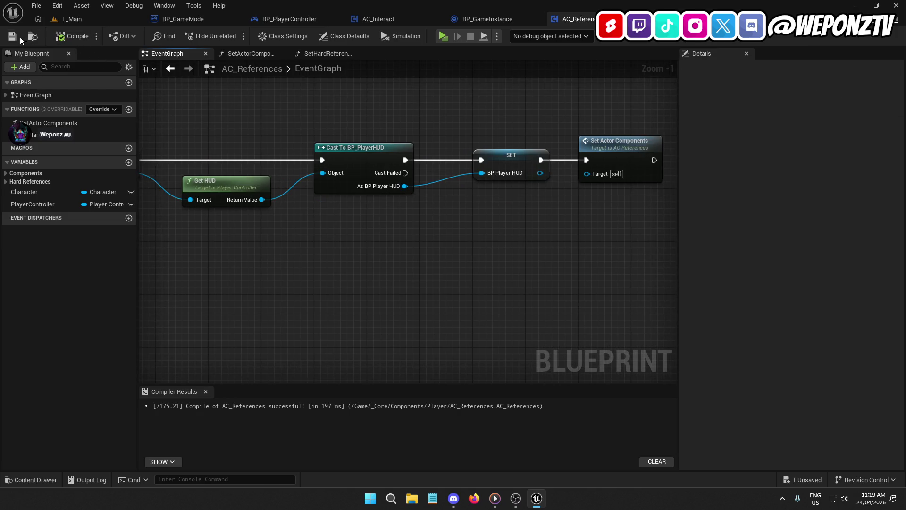
- Run a standalone play test of prisoner spawning from L_Main and exit it
{"action": "left_click", "coordinate": [84, 17]}
{"action": "left_click", "coordinate": [235, 41]}
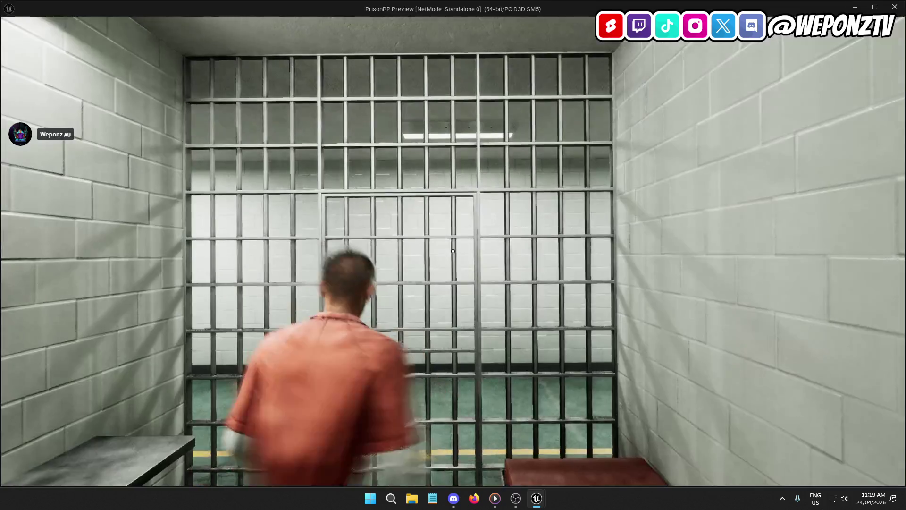
{"action": "key", "text": "Escape"}
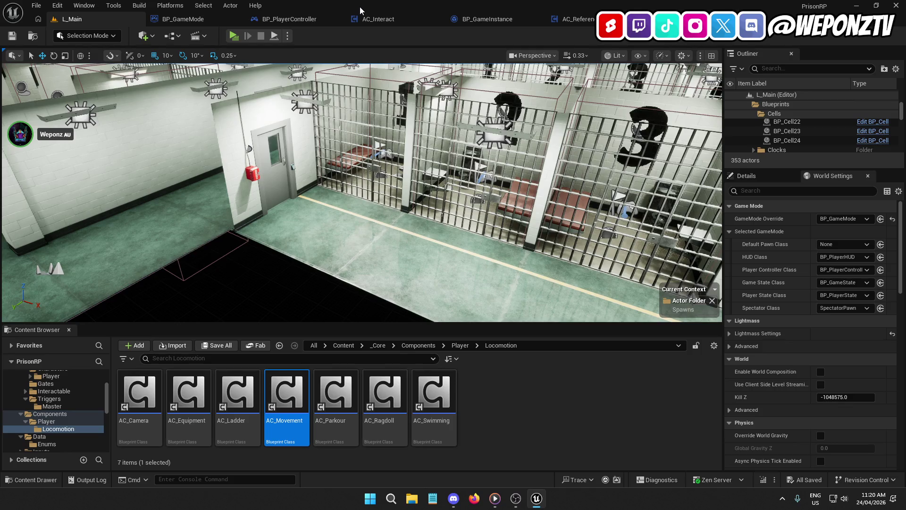
{"action": "left_click", "coordinate": [303, 21]}
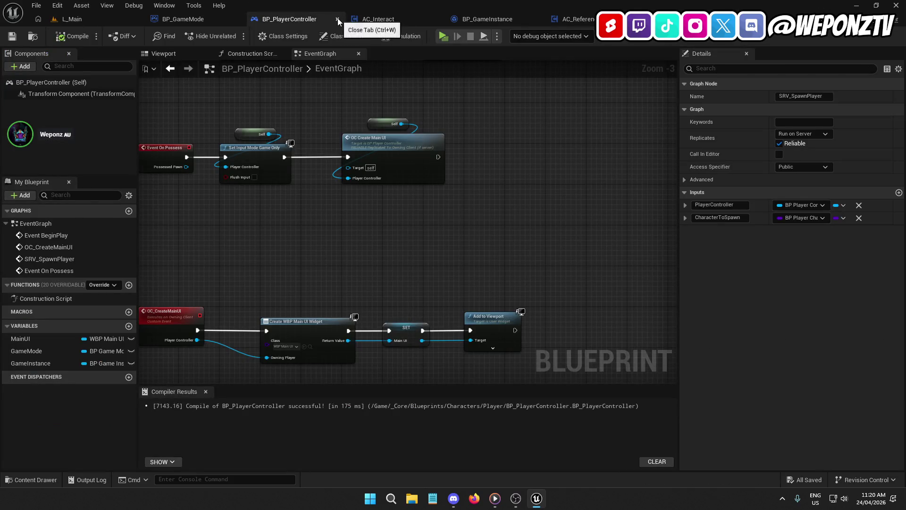
- Close the BP_PlayerController, AC_Interact, BP_GameInstance, AC_References and BP_GameMode blueprint tabs
{"action": "left_click", "coordinate": [338, 18]}
{"action": "left_click", "coordinate": [339, 18]}
{"action": "left_click", "coordinate": [339, 18]}
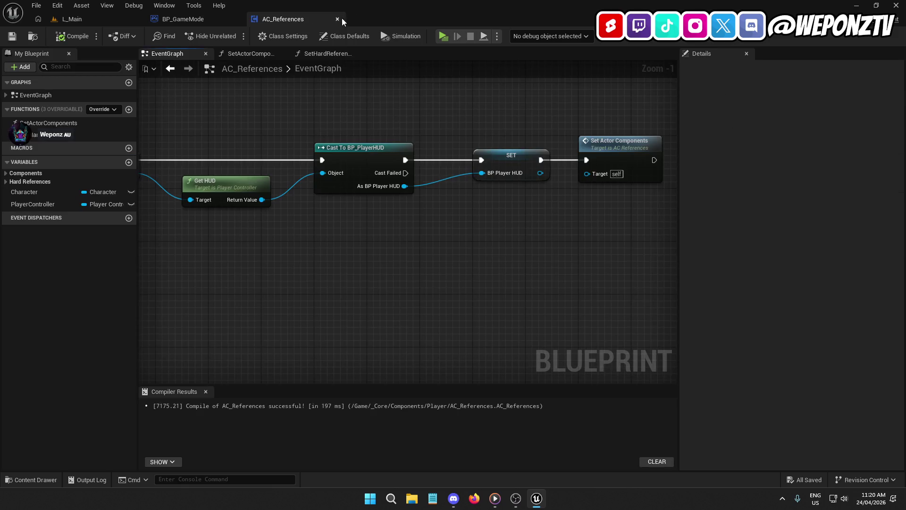
{"action": "left_click", "coordinate": [338, 19]}
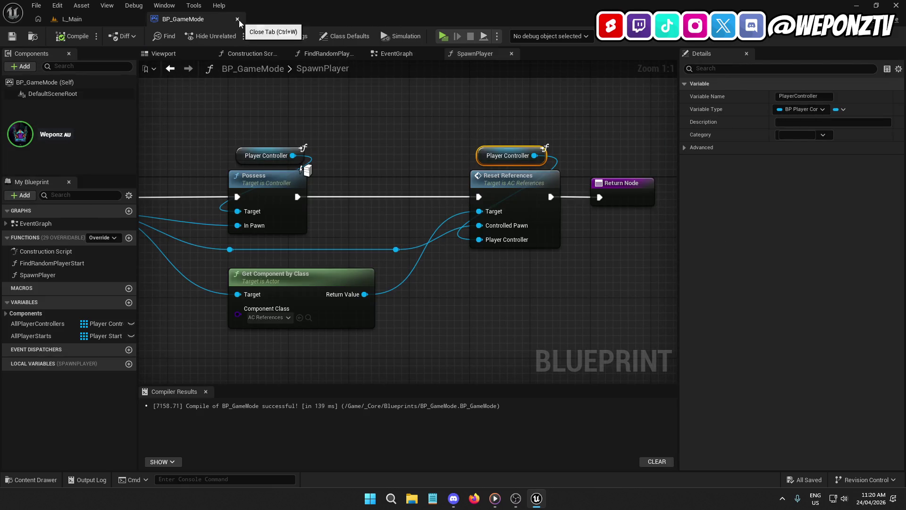
{"action": "left_click", "coordinate": [237, 19]}
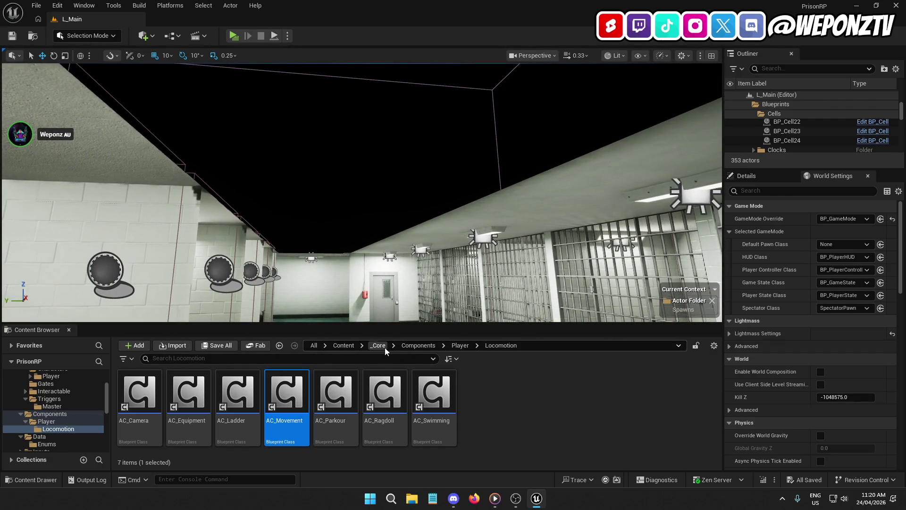
- Open BP_PlayerController from _Core/Blueprints/Characters/Player and look over its graph
{"action": "left_click", "coordinate": [378, 345]}
{"action": "double_click", "coordinate": [253, 391]}
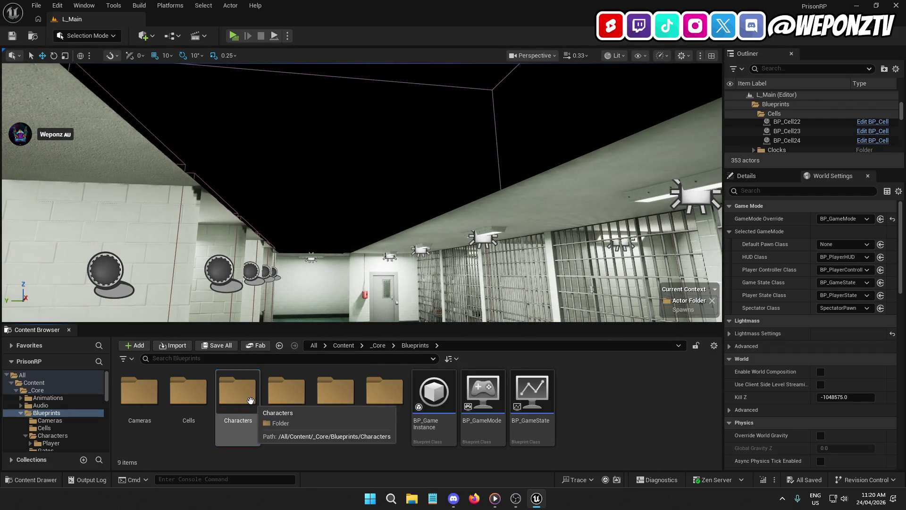
{"action": "double_click", "coordinate": [250, 401]}
{"action": "double_click", "coordinate": [139, 391]}
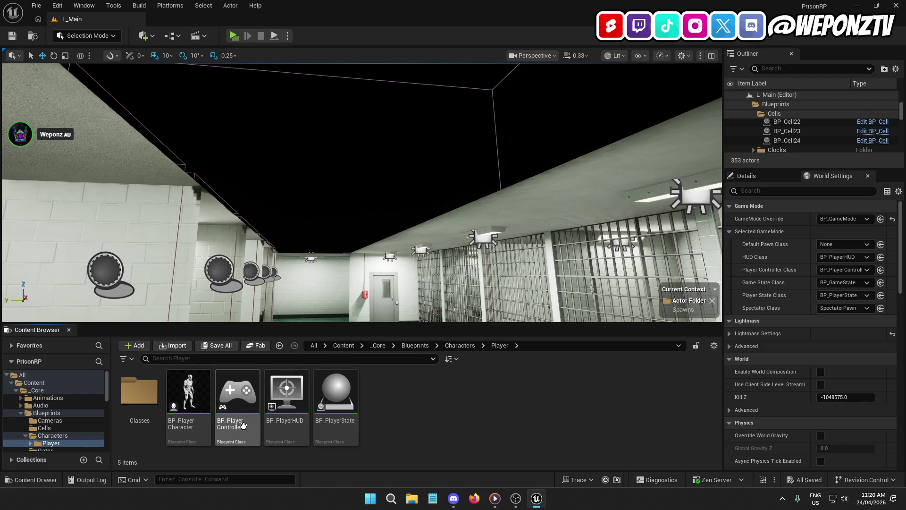
{"action": "double_click", "coordinate": [231, 391]}
{"action": "mouse_move", "coordinate": [412, 242]}
{"action": "left_mouse_down"}
{"action": "mouse_move", "coordinate": [452, 252]}
{"action": "mouse_move", "coordinate": [463, 268]}
{"action": "mouse_move", "coordinate": [418, 319]}
{"action": "mouse_move", "coordinate": [366, 344]}
{"action": "mouse_move", "coordinate": [322, 339]}
{"action": "mouse_move", "coordinate": [200, 285]}
{"action": "mouse_move", "coordinate": [259, 137]}
{"action": "left_mouse_up"}
- Open BP_GameMode from the _Core/Blueprints folder
{"action": "left_click", "coordinate": [72, 19]}
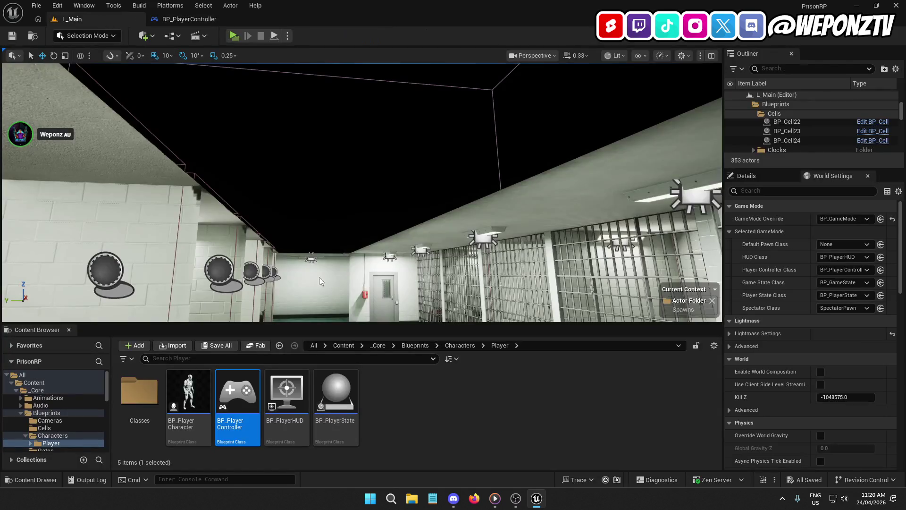
{"action": "left_click", "coordinate": [377, 345]}
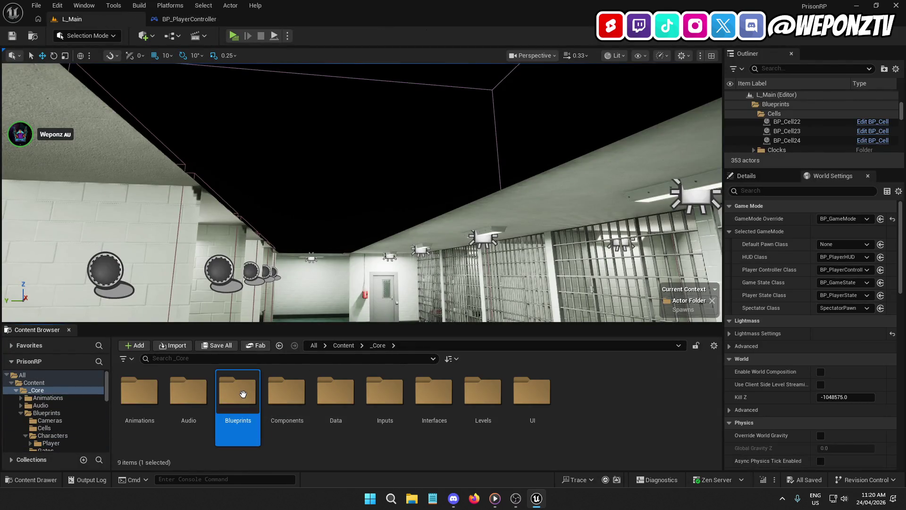
{"action": "double_click", "coordinate": [244, 395]}
{"action": "left_click", "coordinate": [481, 393]}
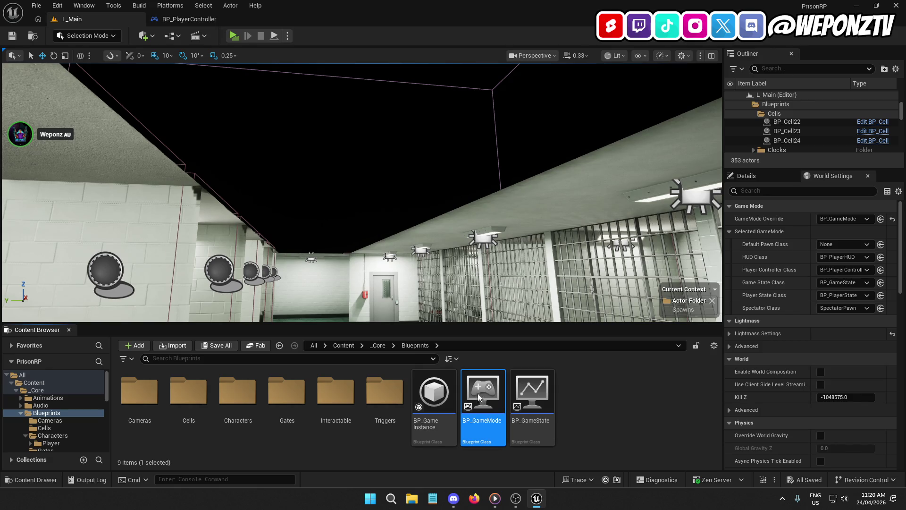
{"action": "double_click", "coordinate": [479, 398]}
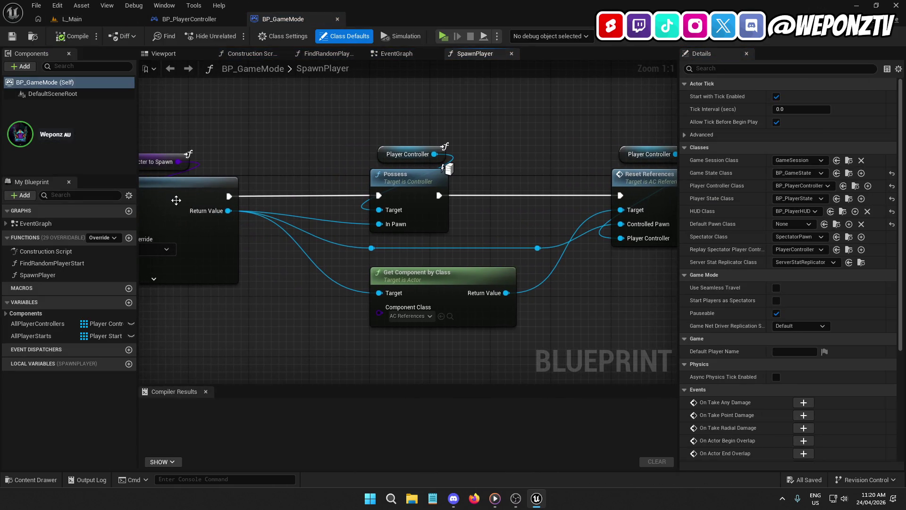
- Delete Reset References, its Player Controller getter, Get Component by Class and the reroutes
{"action": "left_click", "coordinate": [176, 204]}
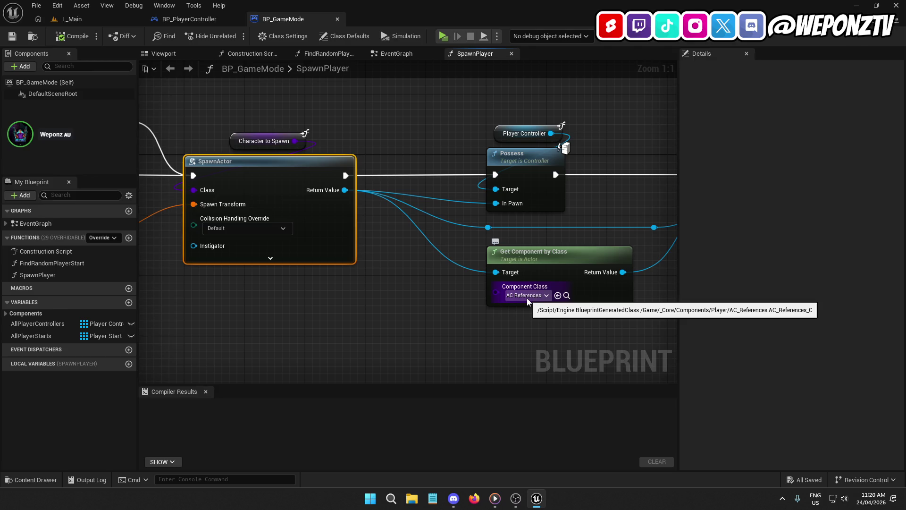
{"action": "left_click_drag", "start_coordinate": [404, 149], "coordinate": [249, 125]}
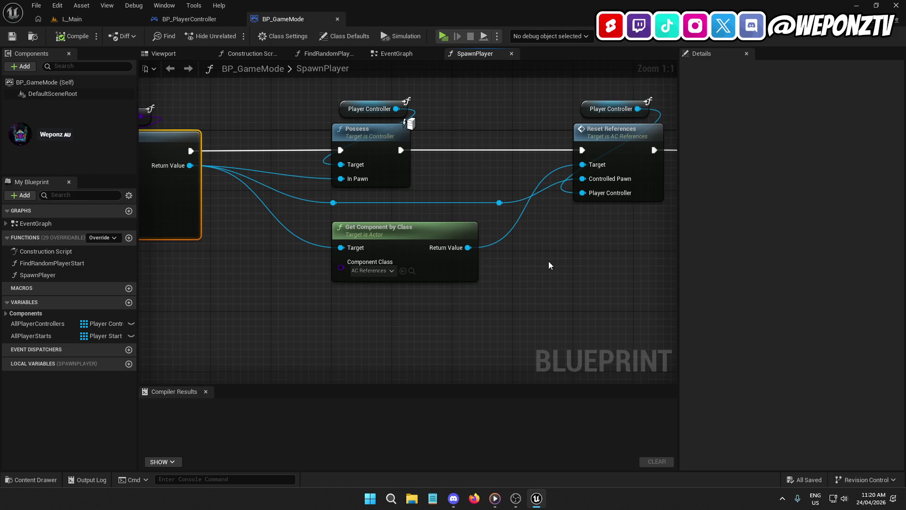
{"action": "left_click_drag", "start_coordinate": [549, 261], "coordinate": [476, 262]}
{"action": "left_click_drag", "start_coordinate": [550, 234], "coordinate": [514, 108]}
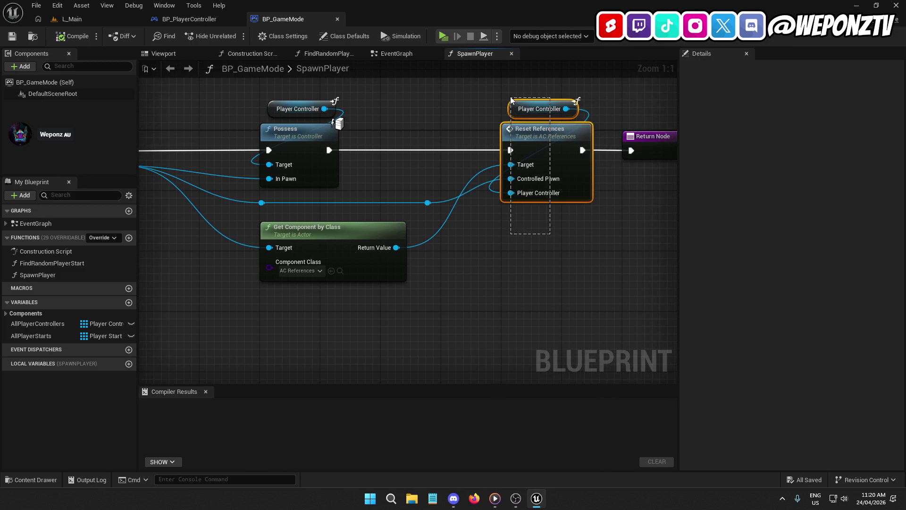
{"action": "key", "text": "Delete"}
{"action": "left_click_drag", "start_coordinate": [452, 290], "coordinate": [246, 203]}
{"action": "key", "text": "Delete"}
- Connect Possess directly to the Return Node, tidy the layout, and compile BP_GameMode
{"action": "left_click_drag", "start_coordinate": [633, 152], "coordinate": [329, 150]}
{"action": "left_click_drag", "start_coordinate": [657, 143], "coordinate": [431, 143]}
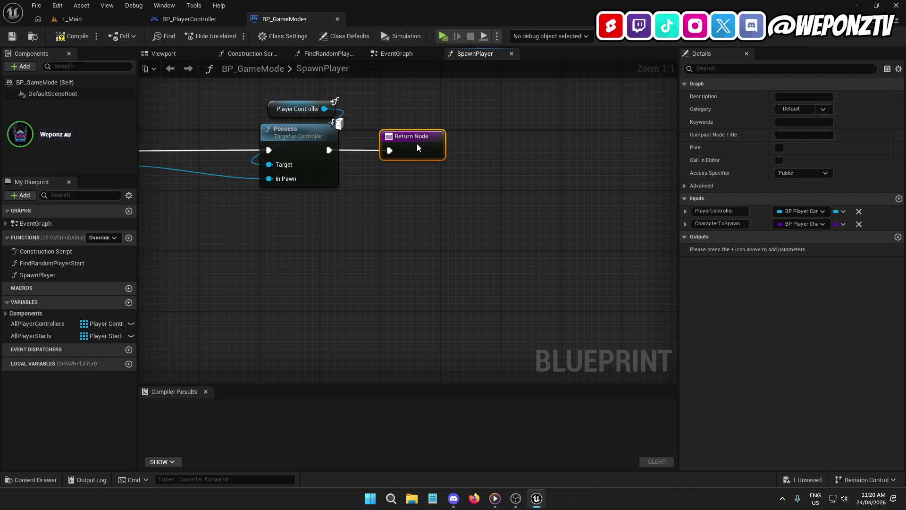
{"action": "left_click", "coordinate": [302, 132]}
{"action": "left_click_drag", "start_coordinate": [378, 133], "coordinate": [497, 126]}
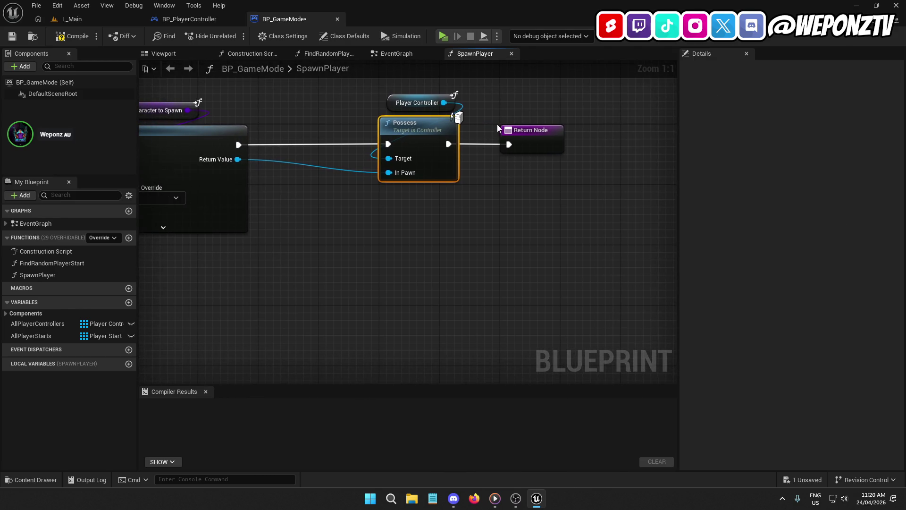
{"action": "key", "text": "ctrl+z"}
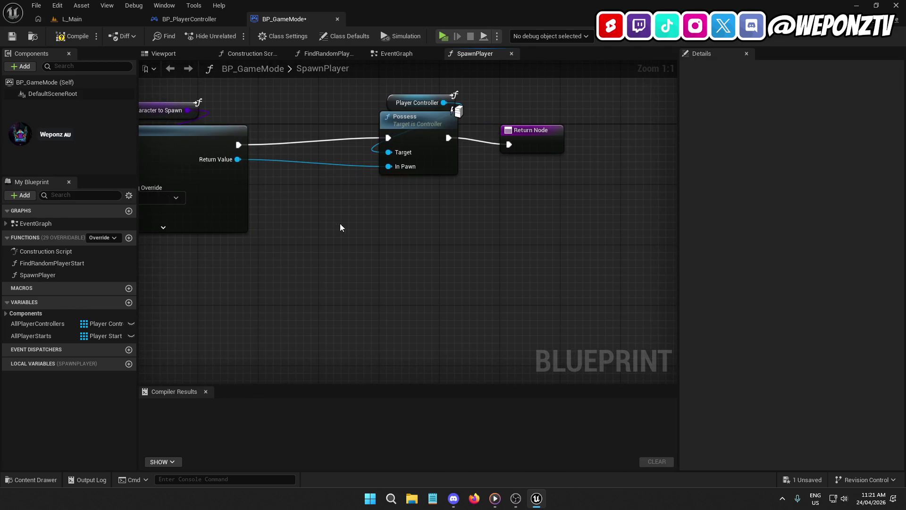
{"action": "left_click", "coordinate": [404, 132]}
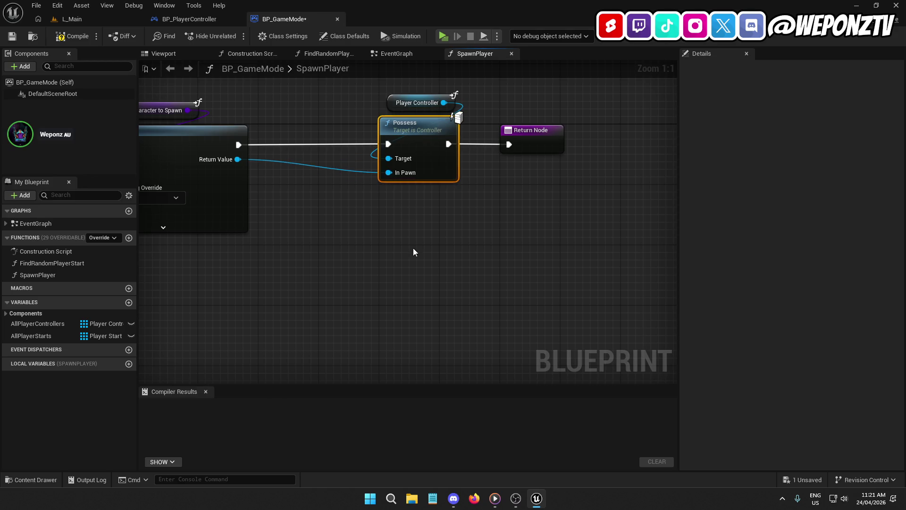
{"action": "left_click_drag", "start_coordinate": [413, 248], "coordinate": [297, 145]}
{"action": "left_click", "coordinate": [66, 36]}
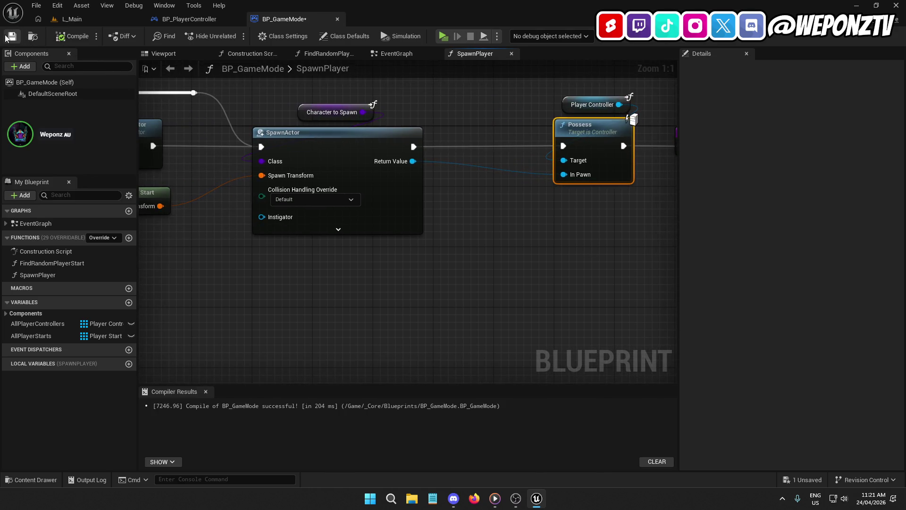
- After reviewing BP_PlayerController's events, open AC_References from _Core/Components/Player
{"action": "left_click", "coordinate": [207, 20]}
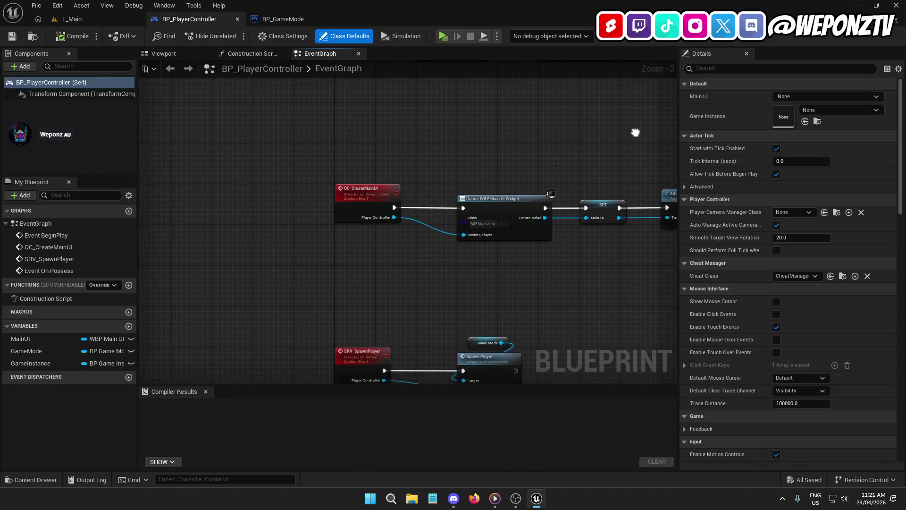
{"action": "left_click_drag", "start_coordinate": [565, 80], "coordinate": [503, 307]}
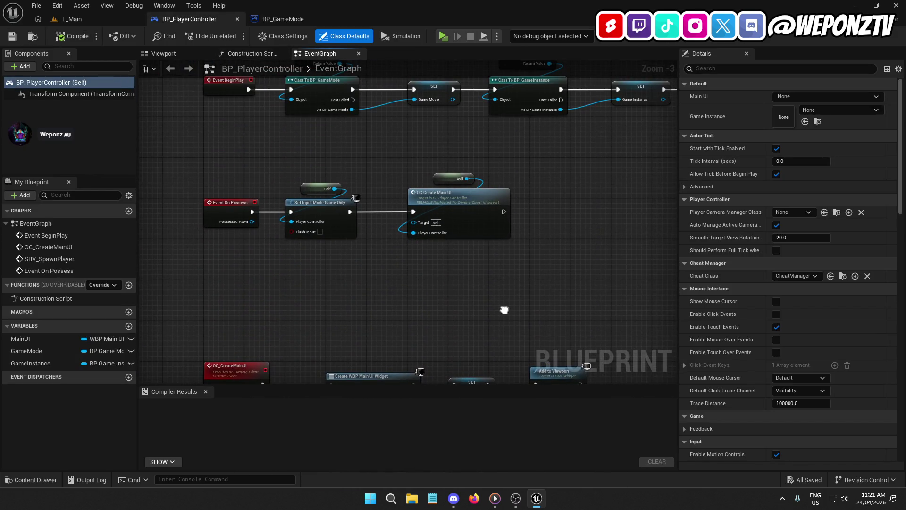
{"action": "left_click", "coordinate": [71, 19]}
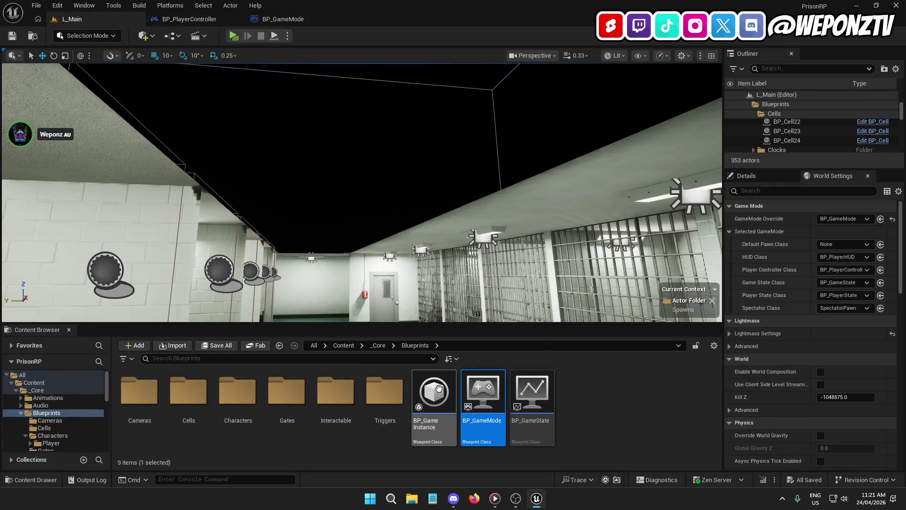
{"action": "left_click", "coordinate": [381, 346]}
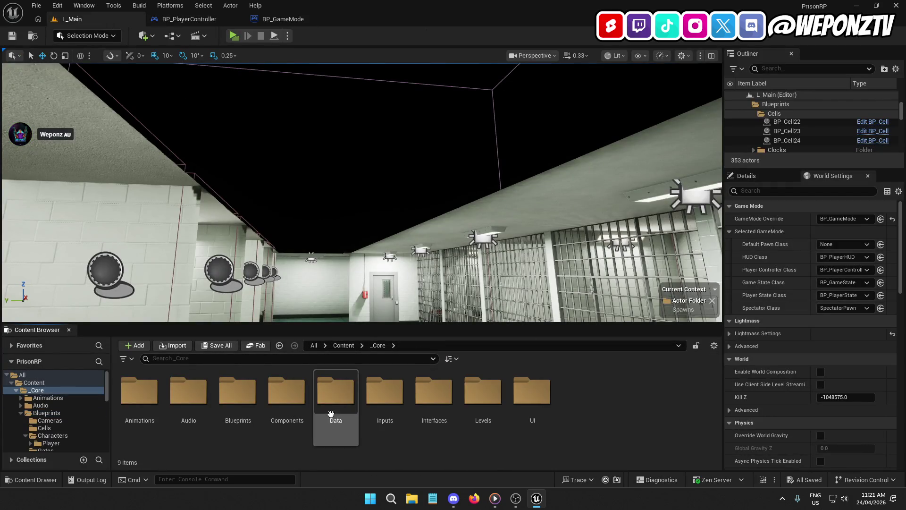
{"action": "double_click", "coordinate": [286, 390]}
{"action": "double_click", "coordinate": [148, 384]}
{"action": "double_click", "coordinate": [237, 391]}
- Delete the second-row ResetReferences event chain, then compile and save AC_References
{"action": "scroll", "coordinate": [429, 277], "scroll_direction": "down", "scroll_amount": 3}
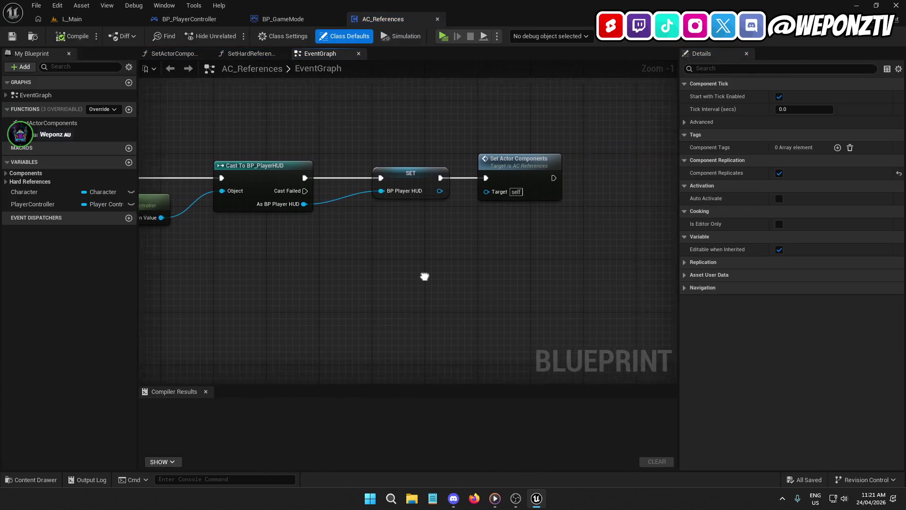
{"action": "mouse_move", "coordinate": [504, 264]}
{"action": "left_mouse_down"}
{"action": "mouse_move", "coordinate": [362, 296]}
{"action": "mouse_move", "coordinate": [659, 263]}
{"action": "mouse_move", "coordinate": [623, 268]}
{"action": "mouse_move", "coordinate": [384, 218]}
{"action": "mouse_move", "coordinate": [348, 194]}
{"action": "left_mouse_up"}
{"action": "scroll", "coordinate": [623, 268], "scroll_direction": "down", "scroll_amount": 2}
{"action": "key", "text": "Delete"}
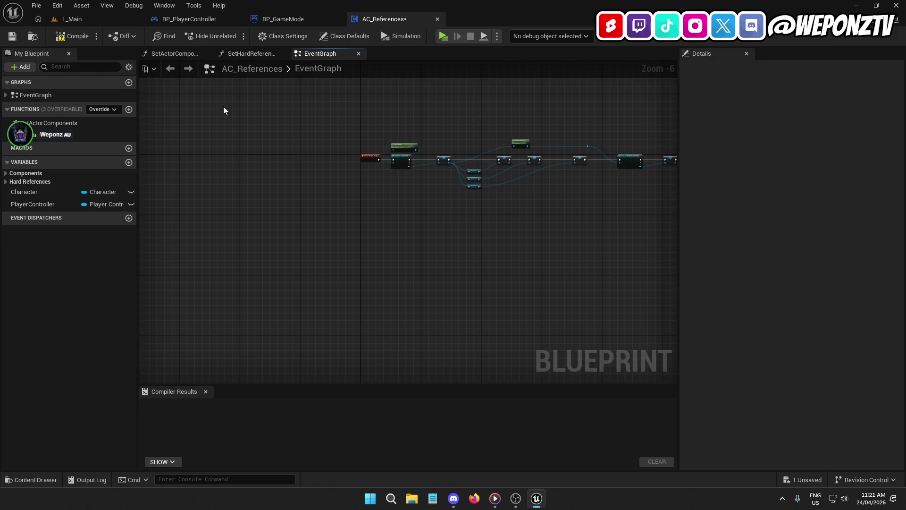
{"action": "left_click", "coordinate": [60, 40]}
{"action": "left_click", "coordinate": [12, 36]}
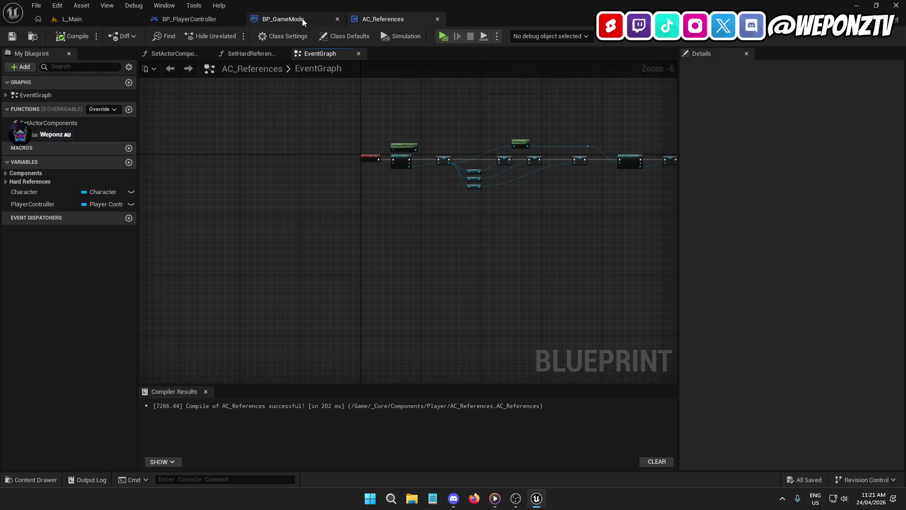
- Compile and save BP_PlayerController, then return to BP_GameMode's SpawnPlayer entry node
{"action": "left_click", "coordinate": [302, 20]}
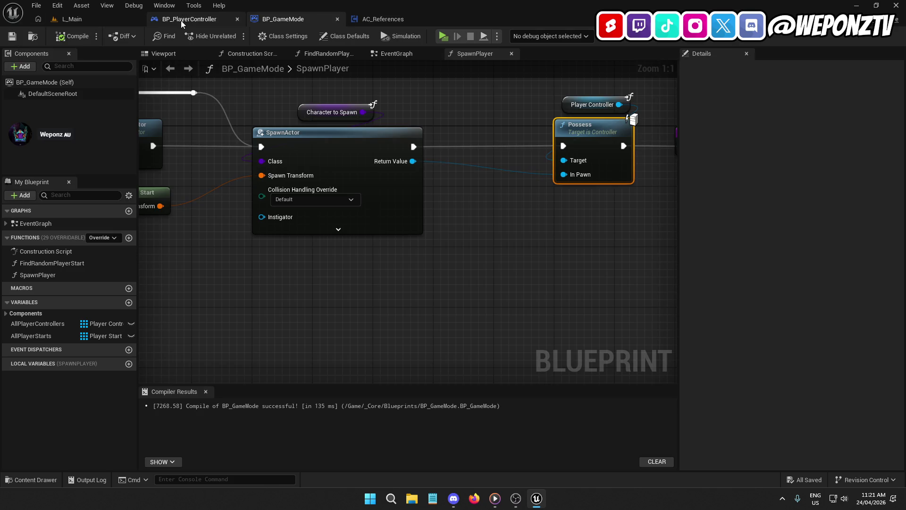
{"action": "left_click", "coordinate": [177, 20]}
{"action": "left_click", "coordinate": [12, 36]}
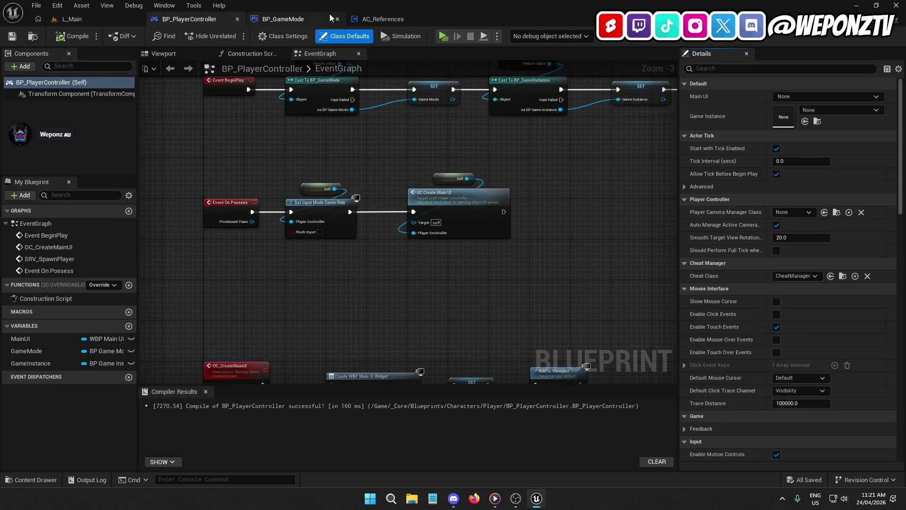
{"action": "left_click", "coordinate": [299, 21]}
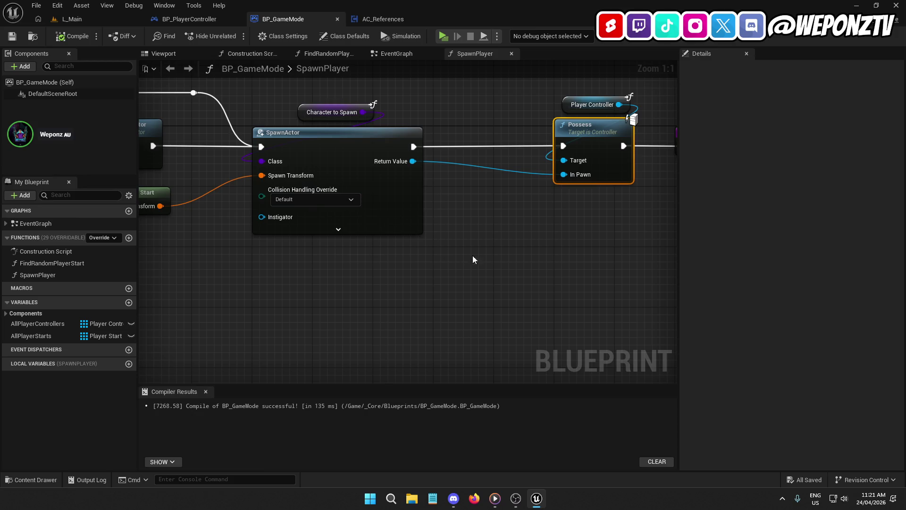
{"action": "left_click", "coordinate": [565, 103]}
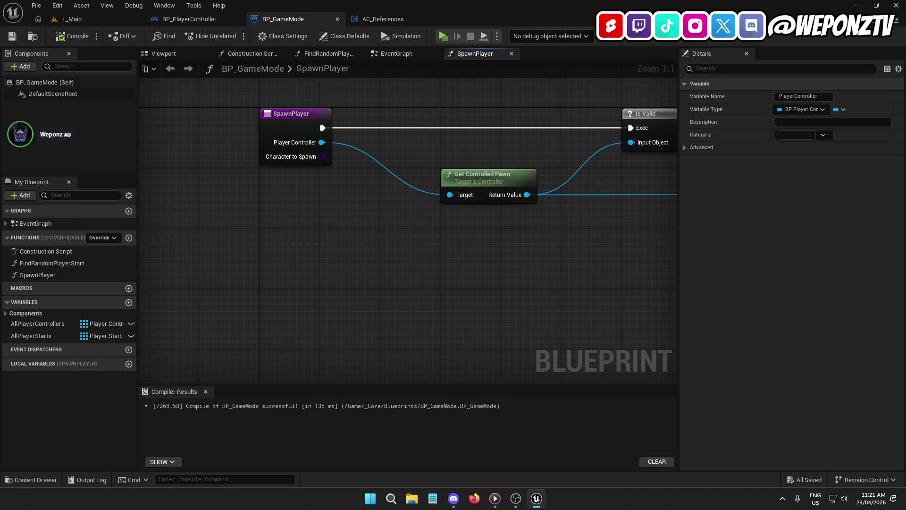
- Retype the SpawnPlayer entry node's PlayerController input as Player Controller Object Reference
{"action": "left_click", "coordinate": [286, 117]}
{"action": "left_click", "coordinate": [813, 237]}
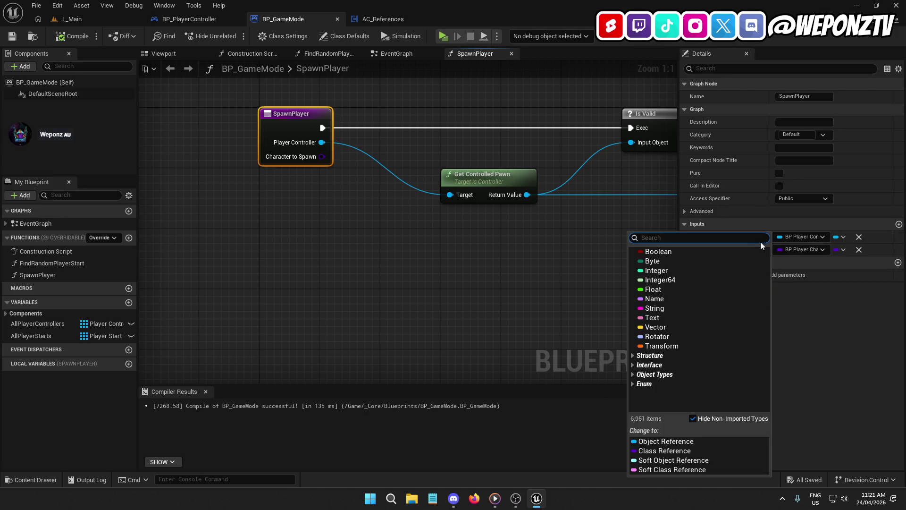
{"action": "type", "text": "player controller"}
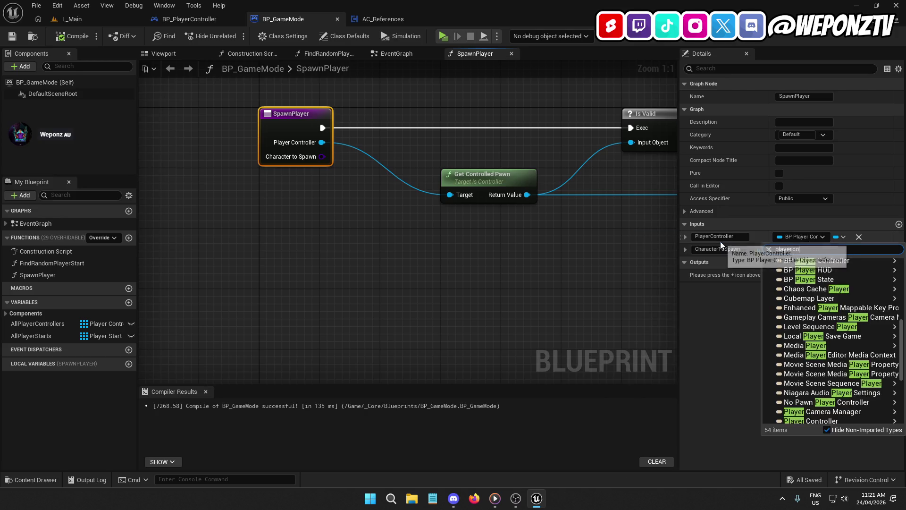
{"action": "mouse_move", "coordinate": [798, 306]}
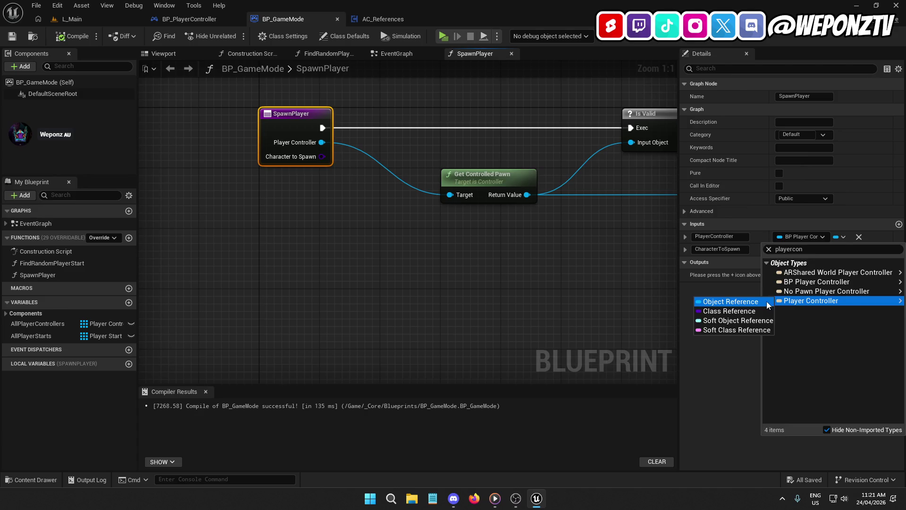
{"action": "left_click", "coordinate": [766, 301]}
{"action": "mouse_move", "coordinate": [610, 293]}
{"action": "left_mouse_down"}
{"action": "mouse_move", "coordinate": [491, 282]}
{"action": "mouse_move", "coordinate": [407, 210]}
{"action": "left_mouse_up"}
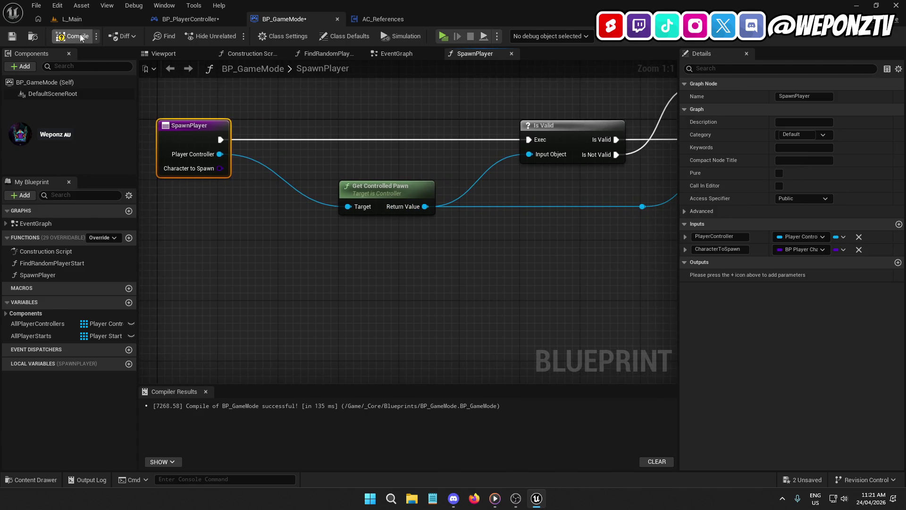
- Compile and save BP_PlayerController, checking the BP_GameMode and AC_References tabs
{"action": "left_click", "coordinate": [191, 19]}
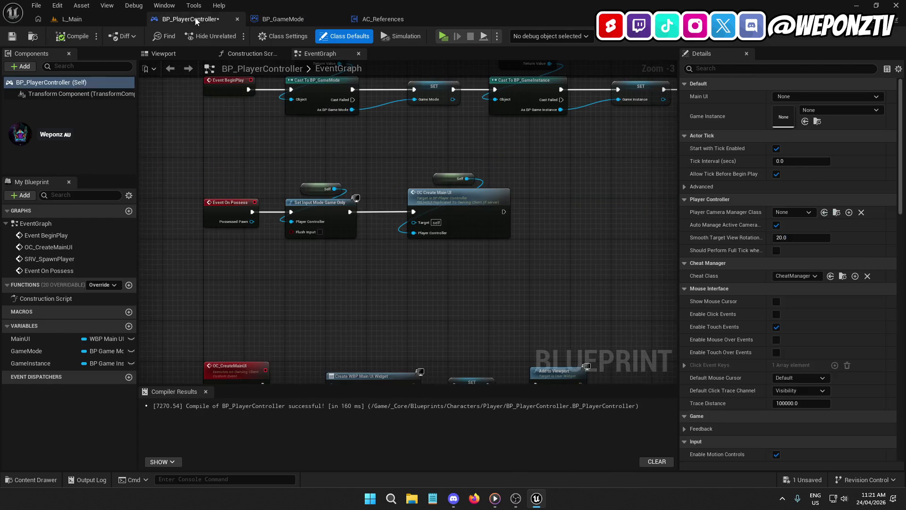
{"action": "mouse_move", "coordinate": [358, 155]}
{"action": "left_mouse_down"}
{"action": "mouse_move", "coordinate": [186, 205]}
{"action": "mouse_move", "coordinate": [420, 162]}
{"action": "left_mouse_up"}
{"action": "left_click", "coordinate": [74, 38]}
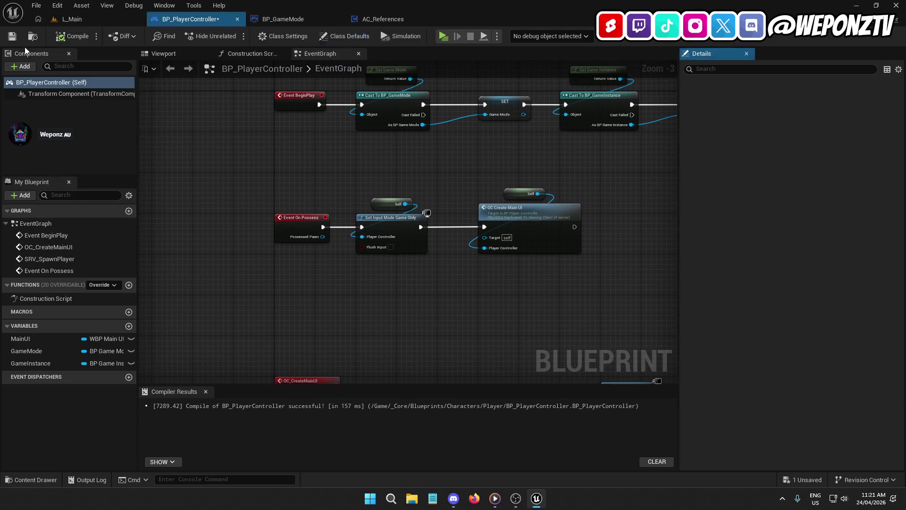
{"action": "left_click", "coordinate": [302, 20]}
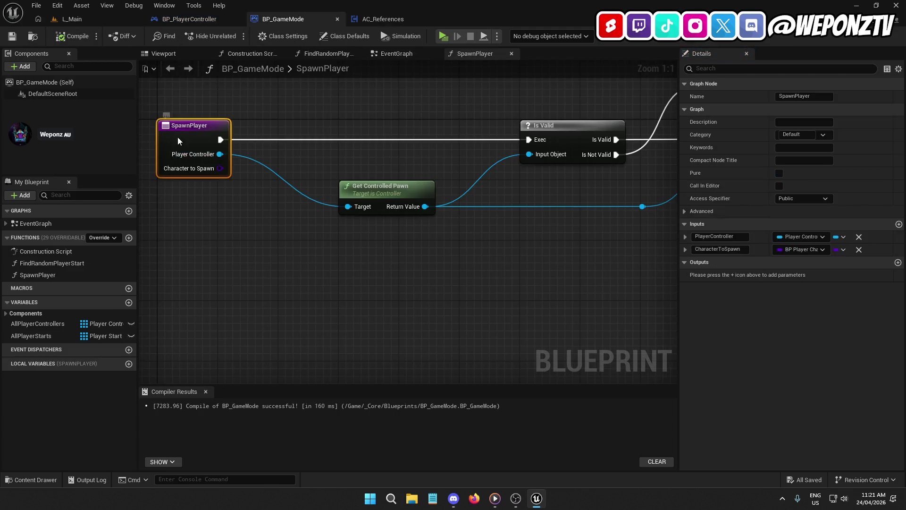
{"action": "left_click", "coordinate": [384, 19]}
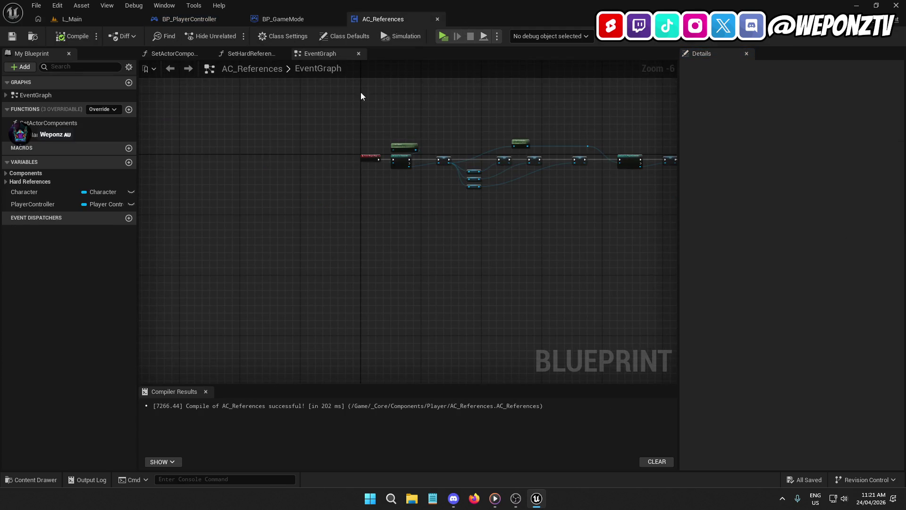
{"action": "left_click", "coordinate": [207, 19]}
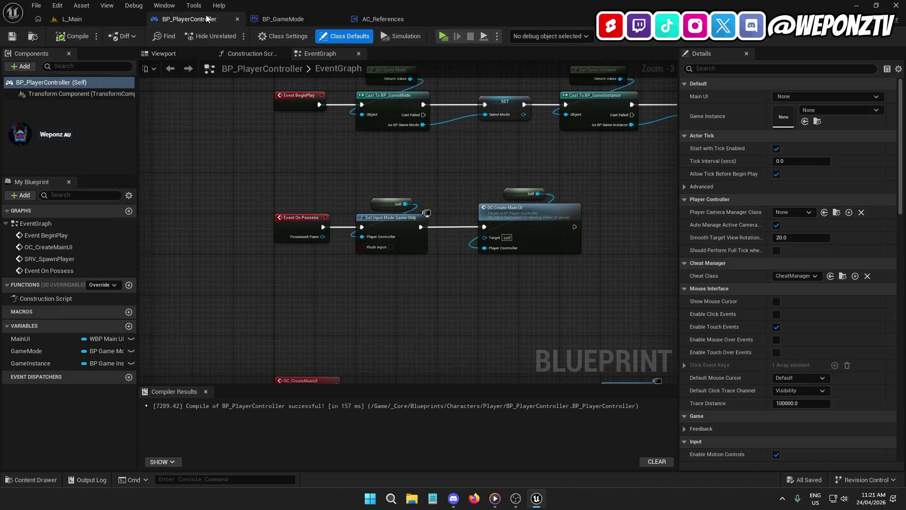
- Retype SRV_SpawnPlayer's PlayerController input as the generic Player Controller object reference
{"action": "mouse_move", "coordinate": [429, 164]}
{"action": "left_mouse_down"}
{"action": "mouse_move", "coordinate": [245, 238]}
{"action": "mouse_move", "coordinate": [146, 238]}
{"action": "left_mouse_up"}
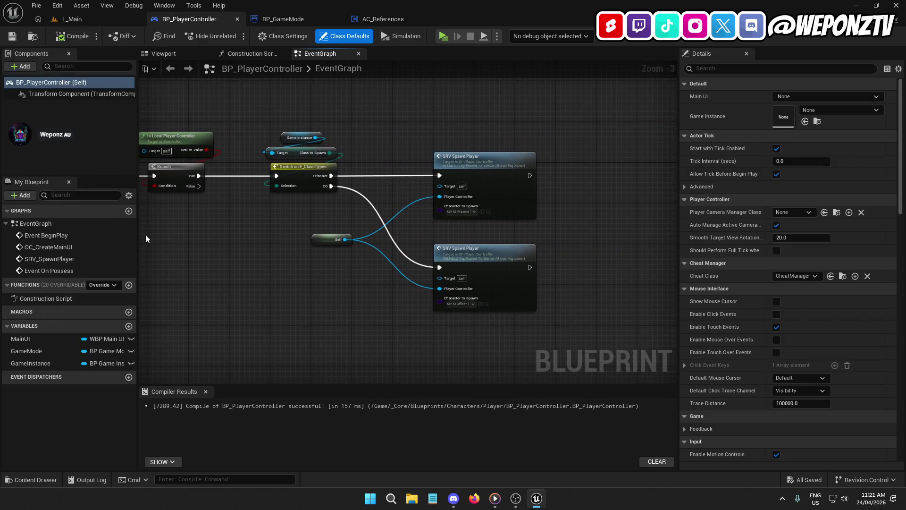
{"action": "left_click", "coordinate": [479, 181]}
{"action": "double_click", "coordinate": [502, 172]}
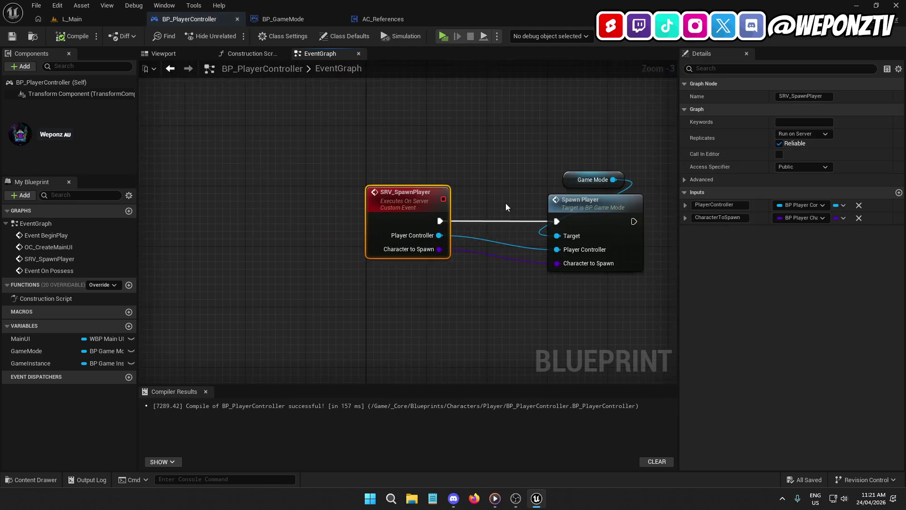
{"action": "left_click", "coordinate": [806, 206]}
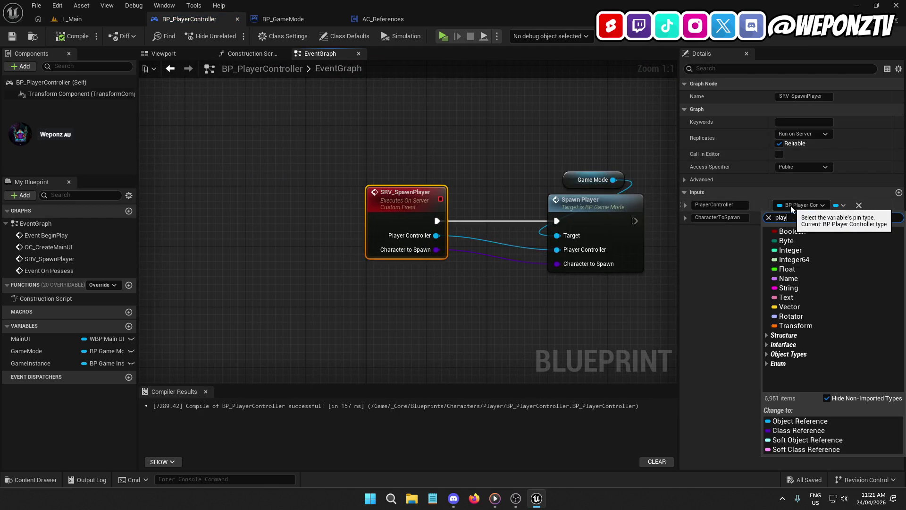
{"action": "type", "text": "playercon"}
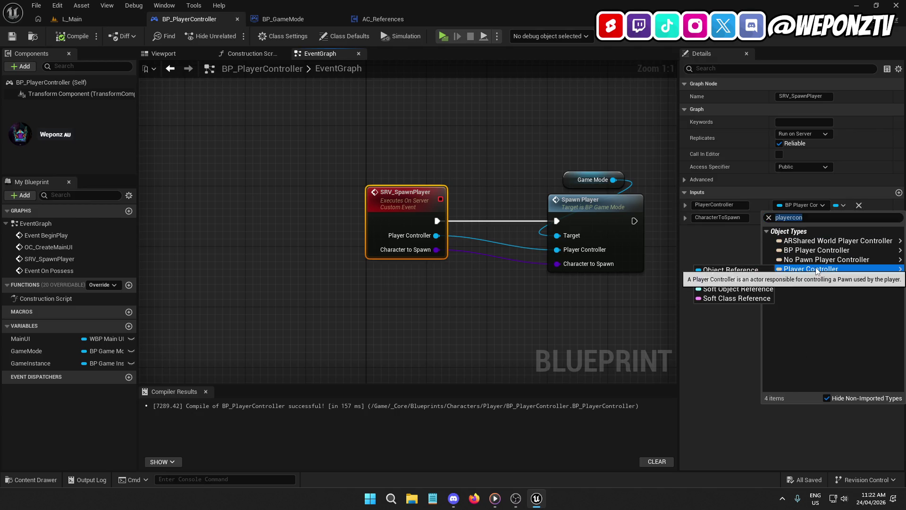
{"action": "left_click", "coordinate": [770, 271]}
{"action": "mouse_move", "coordinate": [669, 281]}
{"action": "left_mouse_down"}
{"action": "mouse_move", "coordinate": [487, 323]}
{"action": "mouse_move", "coordinate": [202, 156]}
{"action": "left_mouse_up"}
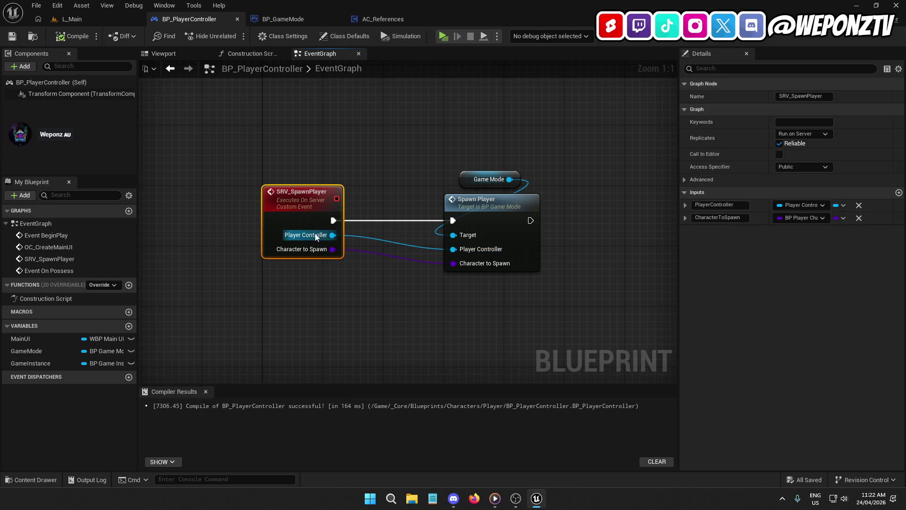
{"action": "left_click", "coordinate": [287, 21]}
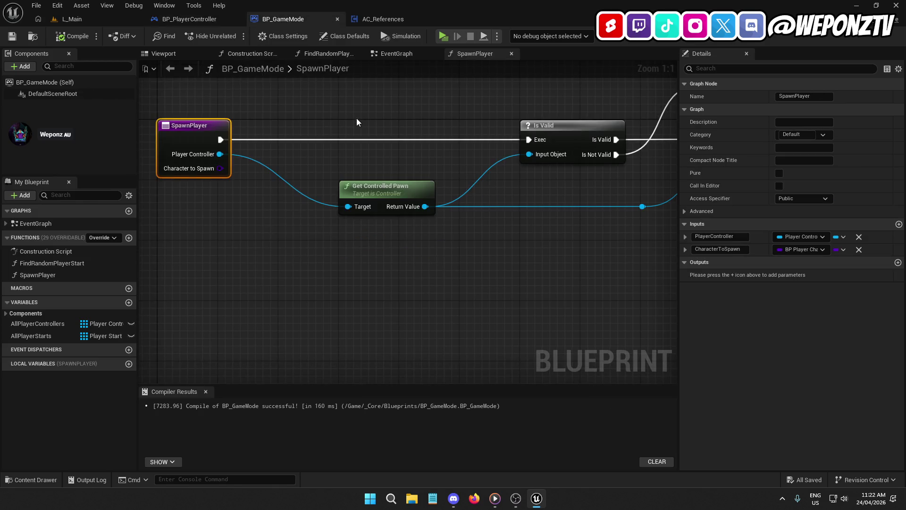
- Recompile AC_References, then jump to Event On Possess in BP_PlayerController's graph
{"action": "left_click", "coordinate": [385, 19]}
{"action": "left_click_drag", "start_coordinate": [403, 66], "coordinate": [275, 147]}
{"action": "scroll", "coordinate": [384, 197], "scroll_direction": "up", "scroll_amount": 1}
{"action": "scroll", "coordinate": [495, 197], "scroll_direction": "up", "scroll_amount": 3}
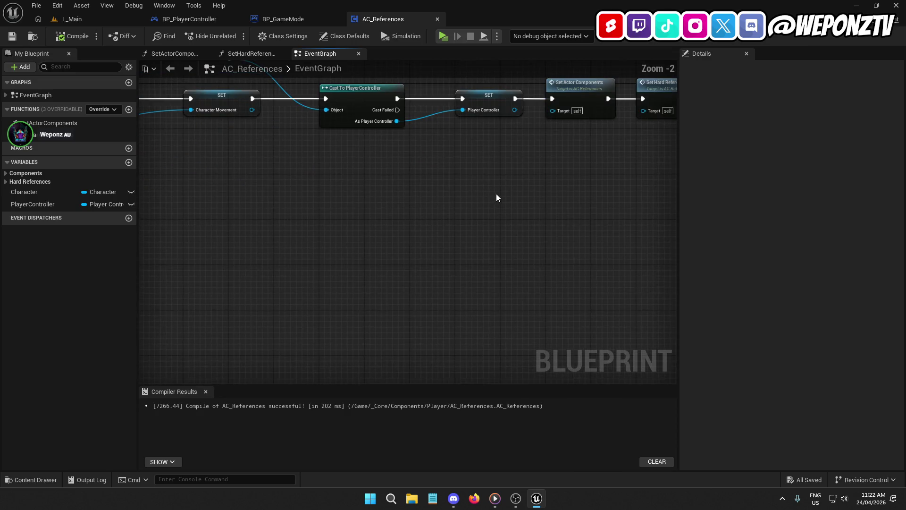
{"action": "left_click_drag", "start_coordinate": [495, 197], "coordinate": [402, 233]}
{"action": "left_click", "coordinate": [70, 36]}
{"action": "left_click", "coordinate": [187, 19]}
{"action": "double_click", "coordinate": [49, 270]}
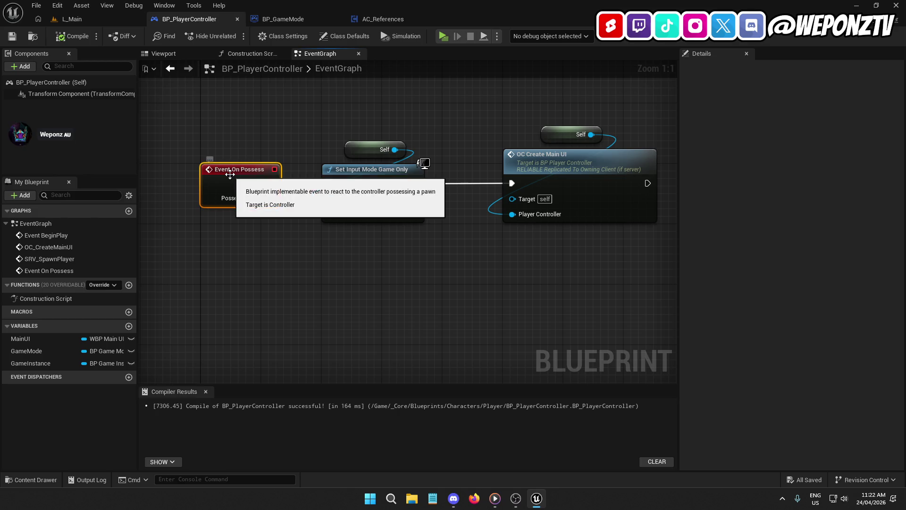
- Shift the Self, Set Input Mode and OC Create Main UI nodes right to make room
{"action": "left_click_drag", "start_coordinate": [541, 245], "coordinate": [451, 244]}
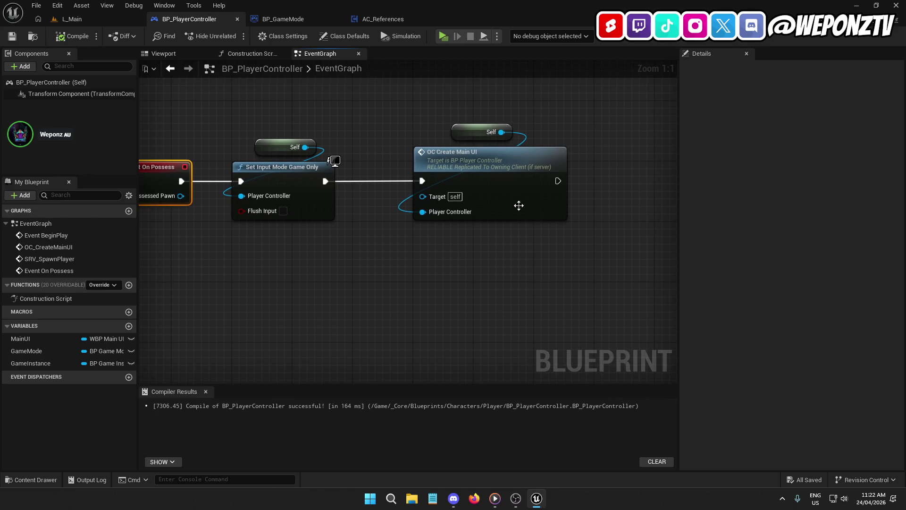
{"action": "left_click_drag", "start_coordinate": [552, 239], "coordinate": [257, 98]}
{"action": "mouse_move", "coordinate": [273, 178]}
{"action": "left_mouse_down"}
{"action": "mouse_move", "coordinate": [355, 186]}
{"action": "mouse_move", "coordinate": [387, 175]}
{"action": "left_mouse_up"}
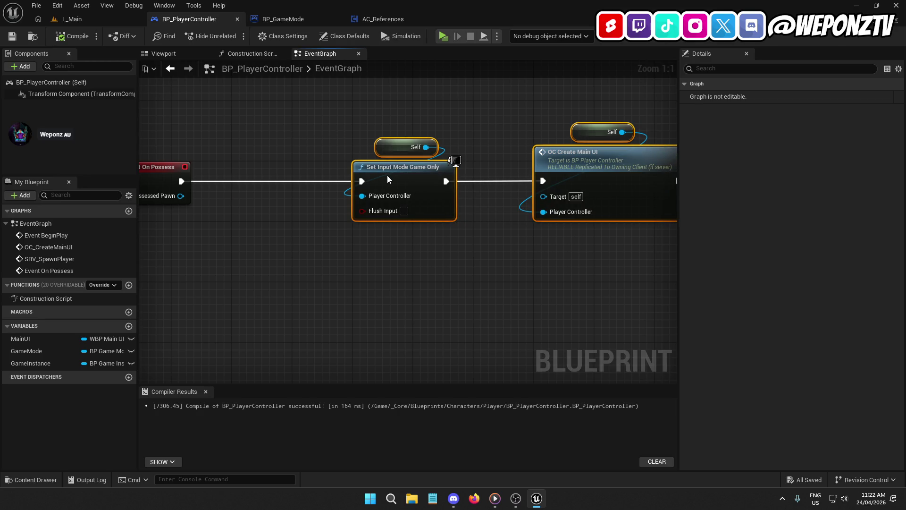
{"action": "left_click", "coordinate": [352, 273]}
{"action": "mouse_move", "coordinate": [352, 273]}
{"action": "left_mouse_down"}
{"action": "mouse_move", "coordinate": [376, 229]}
{"action": "mouse_move", "coordinate": [396, 219]}
{"action": "left_mouse_up"}
- Add a Get Component by Class node fed by Possessed Pawn using a 'comp' search
{"action": "left_click_drag", "start_coordinate": [220, 158], "coordinate": [308, 214]}
{"action": "type", "text": "get"}
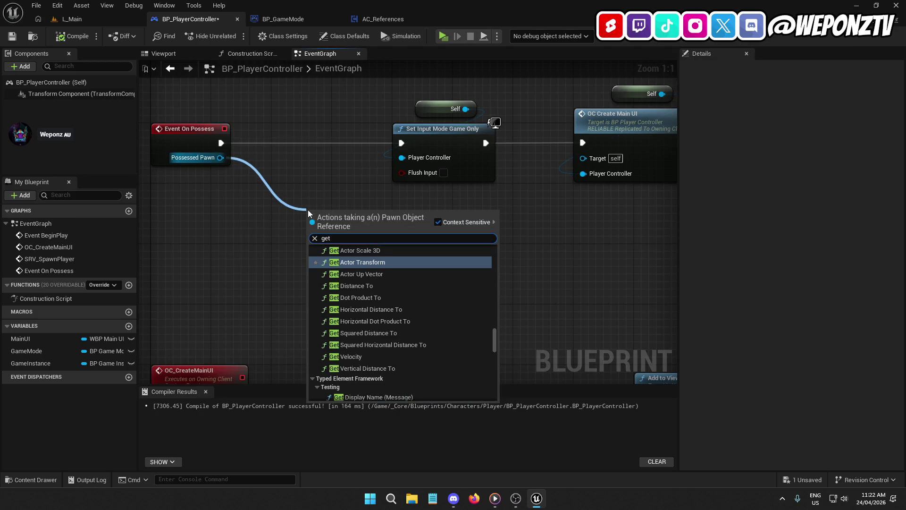
{"action": "type", "text": "comp"}
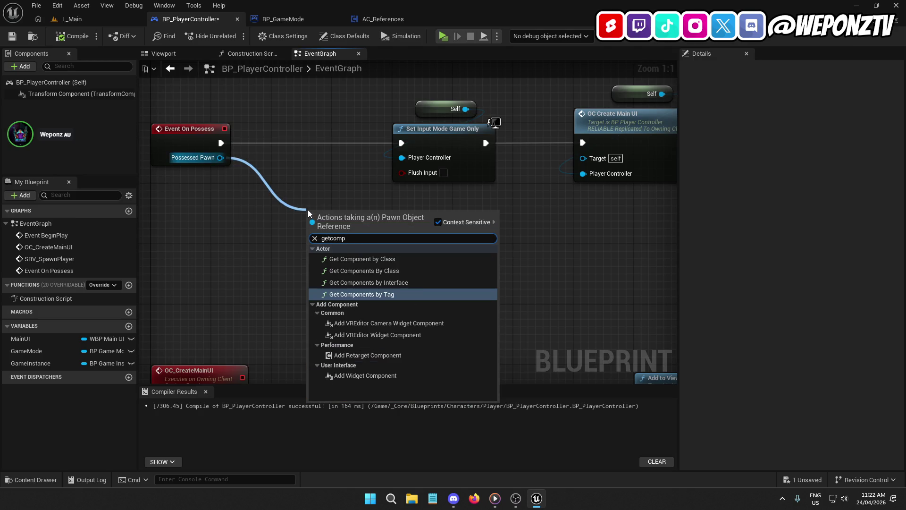
{"action": "left_click", "coordinate": [406, 258]}
{"action": "left_click_drag", "start_coordinate": [656, 178], "coordinate": [396, 114]}
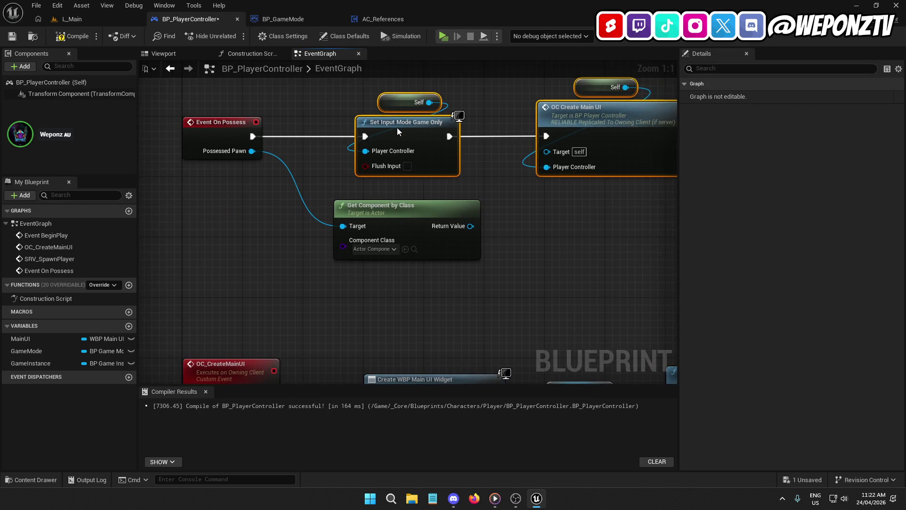
- Review BP_GameMode's SpawnActor and AC_References' cast chain, then open the component class list
{"action": "left_click", "coordinate": [283, 19]}
{"action": "left_click_drag", "start_coordinate": [604, 212], "coordinate": [395, 163]}
{"action": "left_click", "coordinate": [373, 150]}
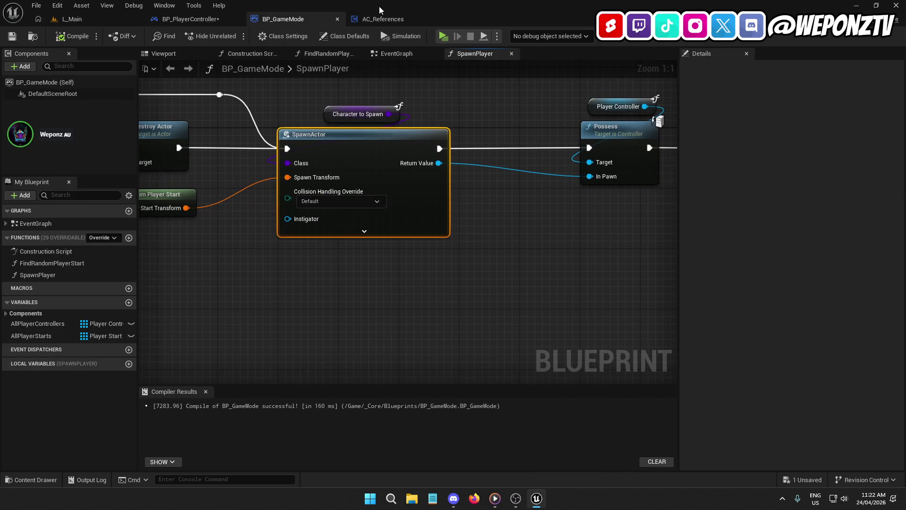
{"action": "left_click", "coordinate": [385, 19]}
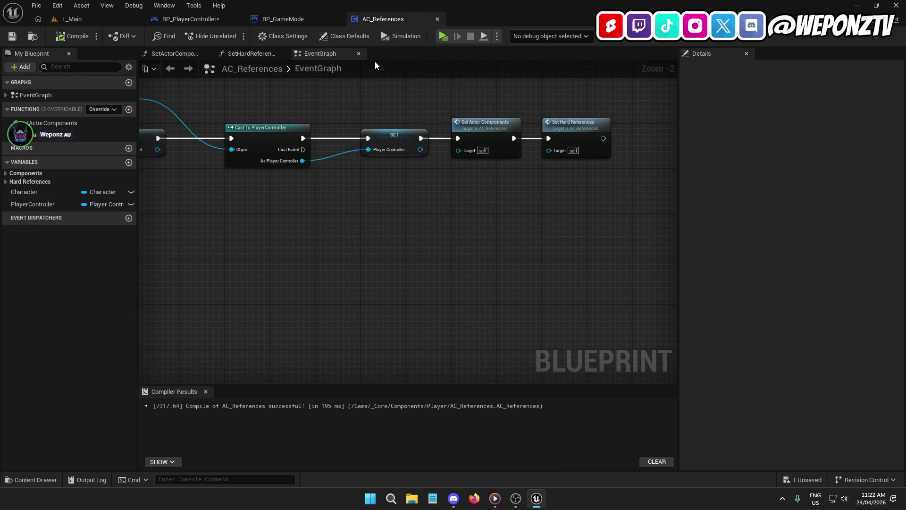
{"action": "mouse_move", "coordinate": [313, 206]}
{"action": "left_mouse_down"}
{"action": "mouse_move", "coordinate": [652, 207]}
{"action": "mouse_move", "coordinate": [480, 203]}
{"action": "left_mouse_up"}
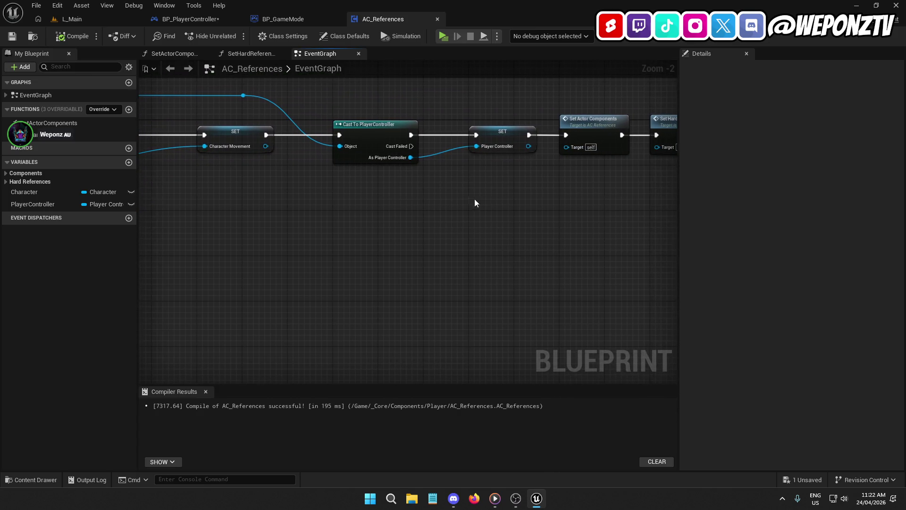
{"action": "mouse_move", "coordinate": [416, 149]}
{"action": "left_mouse_down"}
{"action": "mouse_move", "coordinate": [533, 207]}
{"action": "mouse_move", "coordinate": [538, 314]}
{"action": "mouse_move", "coordinate": [529, 273]}
{"action": "mouse_move", "coordinate": [580, 214]}
{"action": "mouse_move", "coordinate": [508, 308]}
{"action": "mouse_move", "coordinate": [561, 230]}
{"action": "mouse_move", "coordinate": [488, 262]}
{"action": "mouse_move", "coordinate": [583, 177]}
{"action": "mouse_move", "coordinate": [490, 266]}
{"action": "mouse_move", "coordinate": [498, 258]}
{"action": "left_mouse_up"}
{"action": "scroll", "coordinate": [497, 257], "scroll_direction": "up", "scroll_amount": 1}
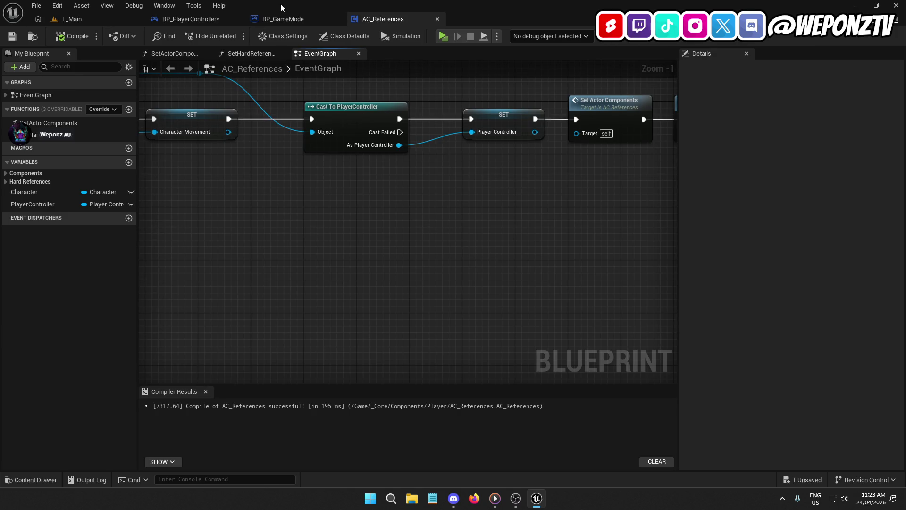
{"action": "left_click", "coordinate": [288, 18]}
{"action": "left_click", "coordinate": [195, 20]}
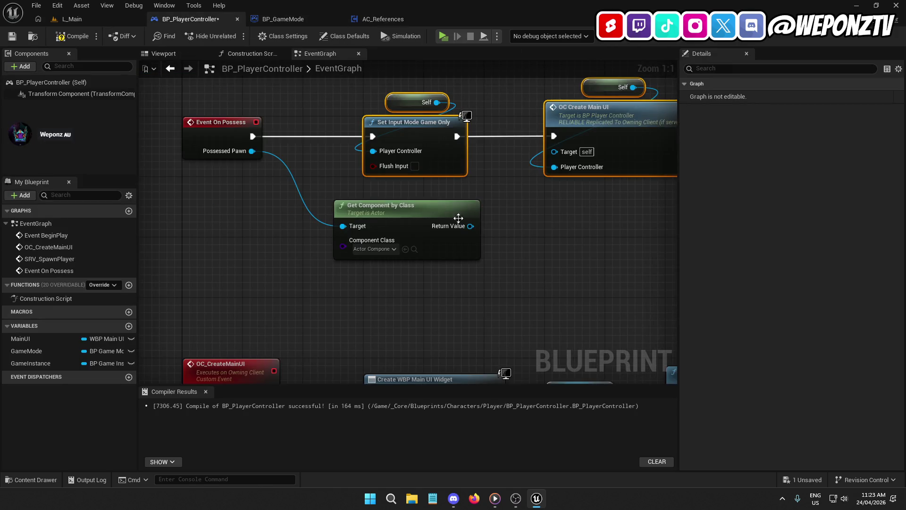
{"action": "left_click", "coordinate": [305, 236]}
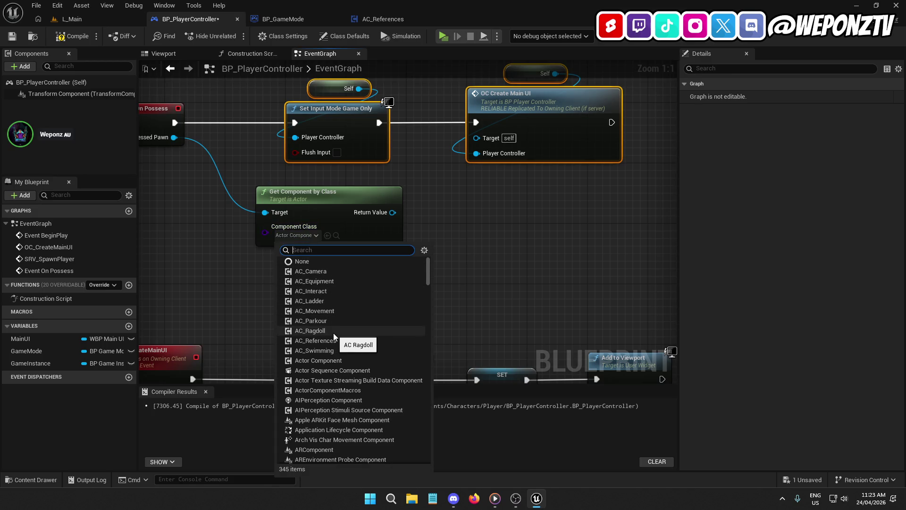
- Set the component class to AC References and add a Set Hard References call on it
{"action": "left_click", "coordinate": [325, 340]}
{"action": "left_click_drag", "start_coordinate": [393, 212], "coordinate": [453, 208]}
{"action": "type", "text": "set"}
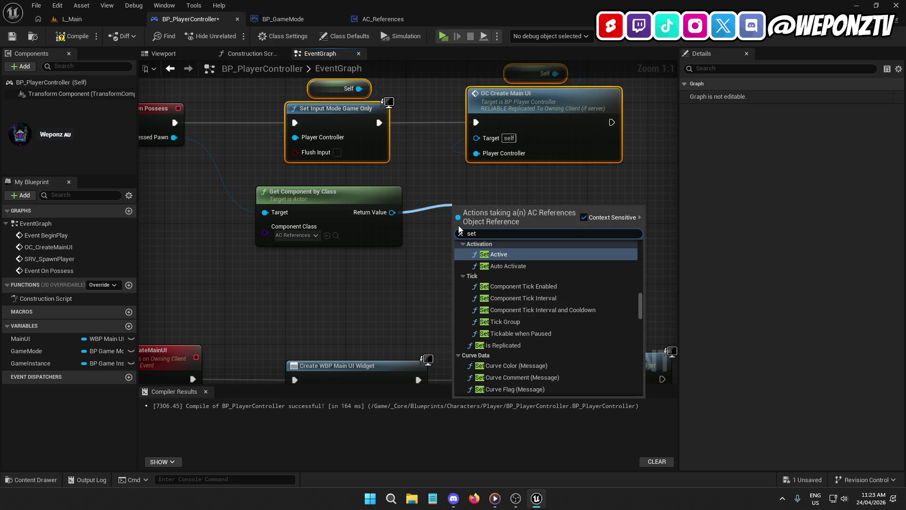
{"action": "type", "text": "h"}
{"action": "left_click", "coordinate": [537, 258]}
- Add a Set Actor Components call from the component, then delete it again
{"action": "left_click_drag", "start_coordinate": [397, 212], "coordinate": [452, 282]}
{"action": "type", "text": "set"}
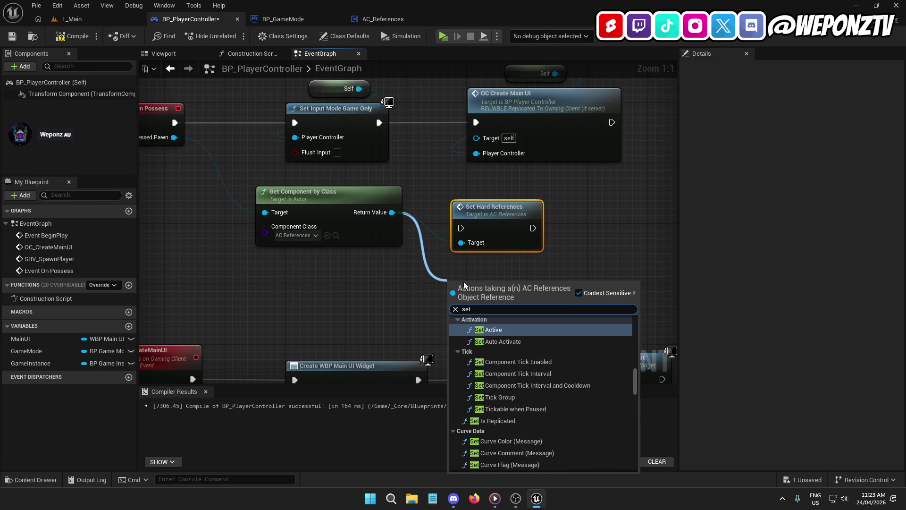
{"action": "type", "text": "a"}
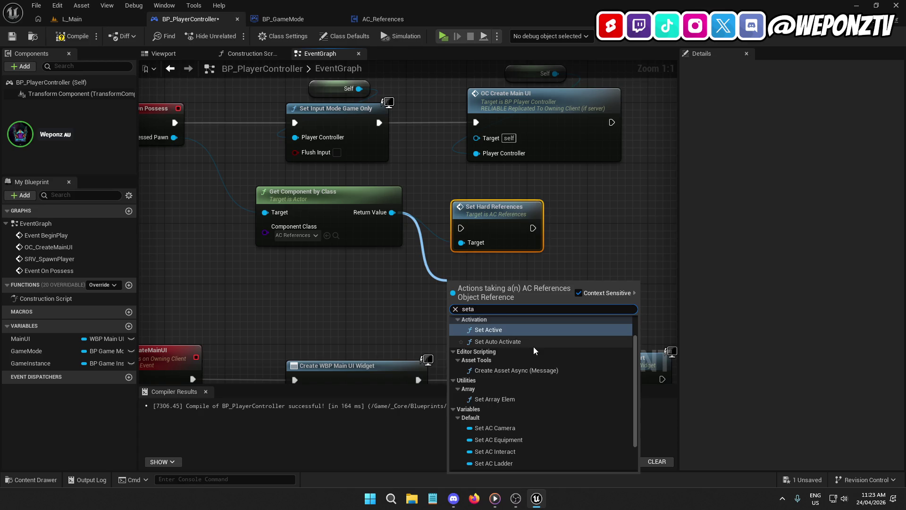
{"action": "type", "text": "c"}
{"action": "left_click", "coordinate": [508, 327]}
{"action": "mouse_move", "coordinate": [511, 282]}
{"action": "left_mouse_down"}
{"action": "mouse_move", "coordinate": [627, 228]}
{"action": "mouse_move", "coordinate": [633, 208]}
{"action": "left_mouse_up"}
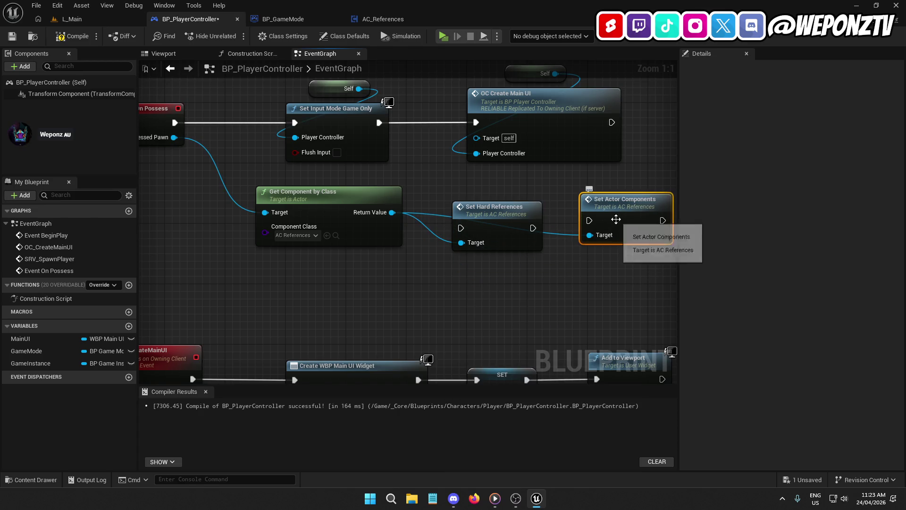
{"action": "key", "text": "Delete"}
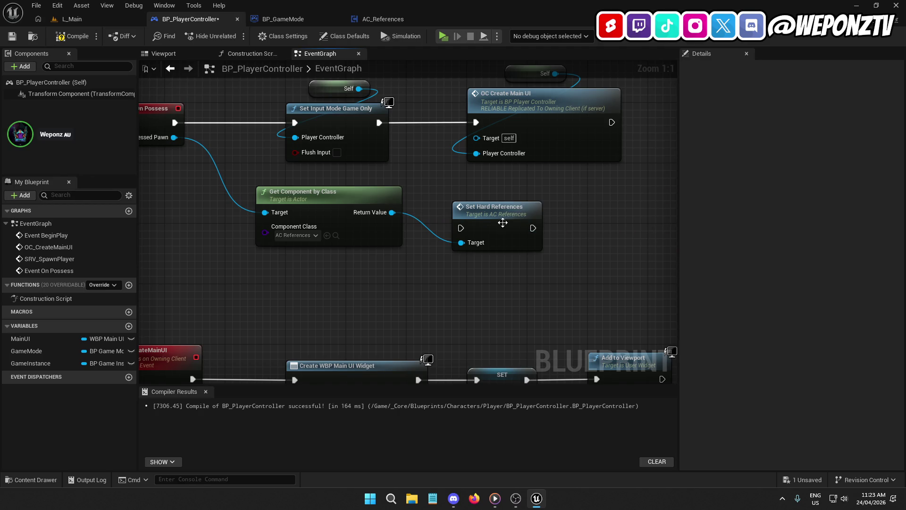
- Wire Set Hard References to run right after Event On Possess
{"action": "left_click_drag", "start_coordinate": [468, 230], "coordinate": [442, 230]}
{"action": "mouse_move", "coordinate": [522, 216]}
{"action": "left_mouse_down"}
{"action": "mouse_move", "coordinate": [707, 186]}
{"action": "mouse_move", "coordinate": [528, 108]}
{"action": "left_mouse_up"}
{"action": "left_click_drag", "start_coordinate": [475, 125], "coordinate": [346, 124]}
{"action": "mouse_move", "coordinate": [378, 177]}
{"action": "left_mouse_down"}
{"action": "mouse_move", "coordinate": [661, 203]}
{"action": "mouse_move", "coordinate": [573, 182]}
{"action": "mouse_move", "coordinate": [525, 133]}
{"action": "mouse_move", "coordinate": [324, 87]}
{"action": "mouse_move", "coordinate": [361, 98]}
{"action": "left_mouse_up"}
{"action": "scroll", "coordinate": [573, 182], "scroll_direction": "down", "scroll_amount": 2}
{"action": "mouse_move", "coordinate": [499, 155]}
{"action": "left_mouse_down"}
{"action": "mouse_move", "coordinate": [718, 151]}
{"action": "mouse_move", "coordinate": [702, 148]}
{"action": "left_mouse_up"}
{"action": "left_click_drag", "start_coordinate": [461, 121], "coordinate": [323, 102]}
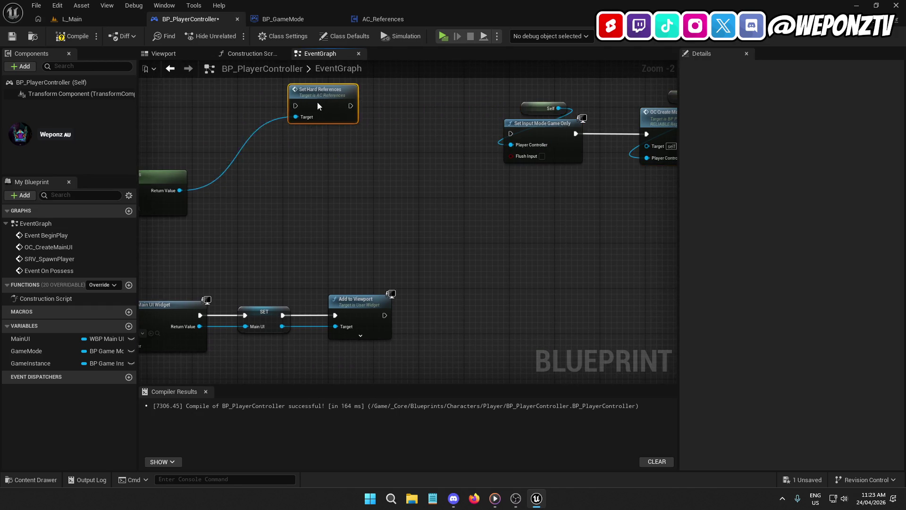
{"action": "scroll", "coordinate": [345, 146], "scroll_direction": "up", "scroll_amount": 1}
{"action": "mouse_move", "coordinate": [291, 131]}
{"action": "left_mouse_down"}
{"action": "mouse_move", "coordinate": [587, 117]}
{"action": "mouse_move", "coordinate": [569, 130]}
{"action": "left_mouse_up"}
{"action": "left_click_drag", "start_coordinate": [427, 209], "coordinate": [435, 169]}
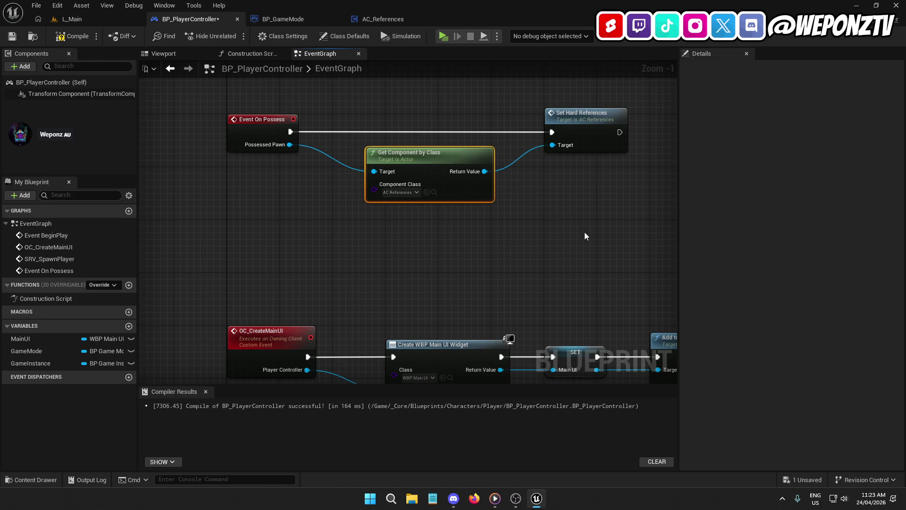
- Chain Set Input Mode and OC Create Main UI after Set Hard References, save, and return to L_Main
{"action": "left_click_drag", "start_coordinate": [607, 231], "coordinate": [477, 108]}
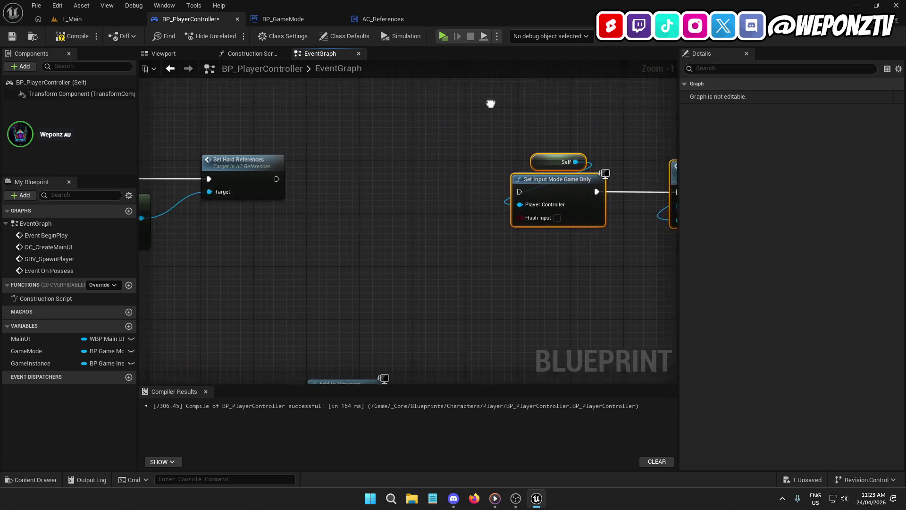
{"action": "mouse_move", "coordinate": [593, 181]}
{"action": "left_mouse_down"}
{"action": "mouse_move", "coordinate": [439, 168]}
{"action": "mouse_move", "coordinate": [329, 177]}
{"action": "left_mouse_up"}
{"action": "left_click", "coordinate": [429, 152]}
{"action": "left_click", "coordinate": [342, 215]}
{"action": "left_click", "coordinate": [590, 154]}
{"action": "left_click", "coordinate": [444, 169], "text": "ctrl"}
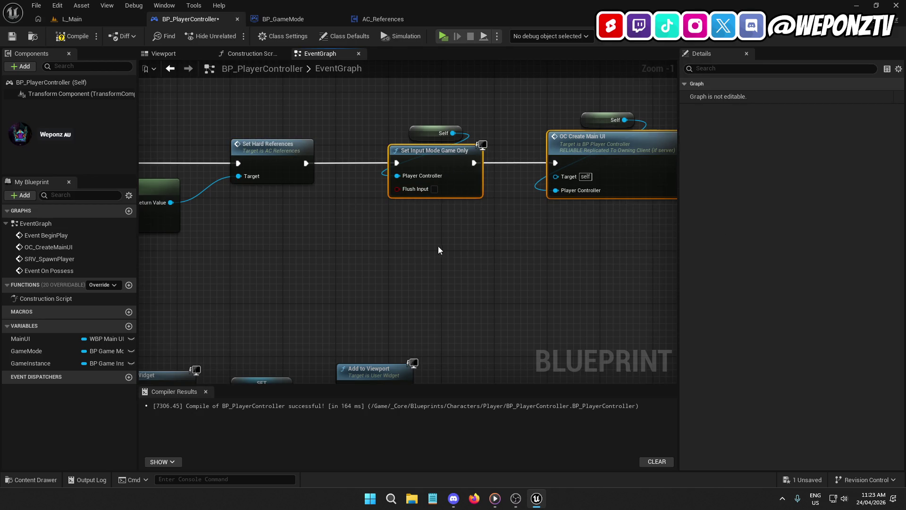
{"action": "left_click", "coordinate": [429, 250]}
{"action": "mouse_move", "coordinate": [428, 250]}
{"action": "left_mouse_down"}
{"action": "mouse_move", "coordinate": [562, 241]}
{"action": "mouse_move", "coordinate": [374, 121]}
{"action": "left_mouse_up"}
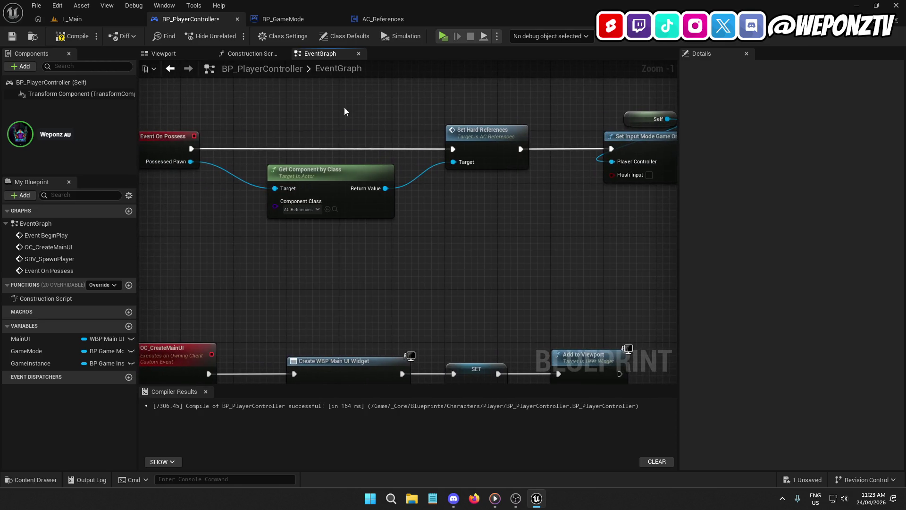
{"action": "left_click", "coordinate": [13, 36]}
{"action": "left_click", "coordinate": [107, 14]}
- Run a quick play test of the level and stop it with Esc
{"action": "left_click", "coordinate": [233, 36]}
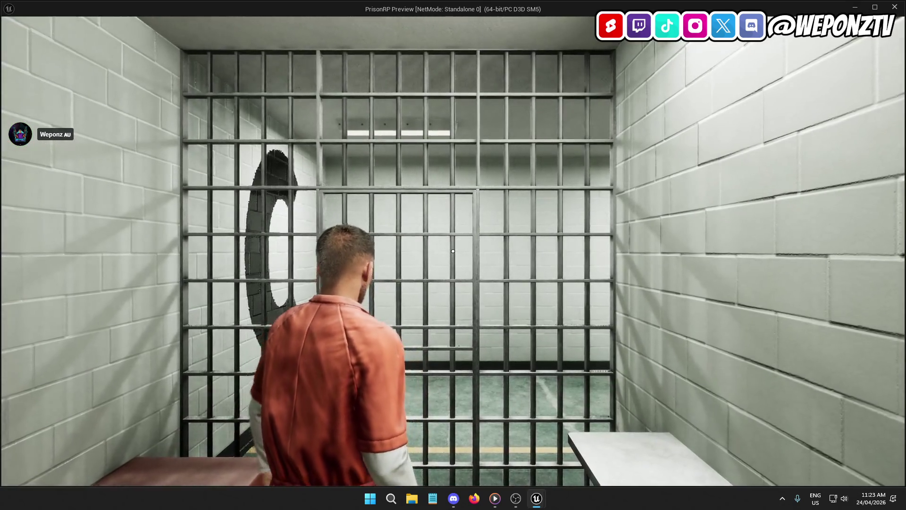
{"action": "key", "text": "Escape"}
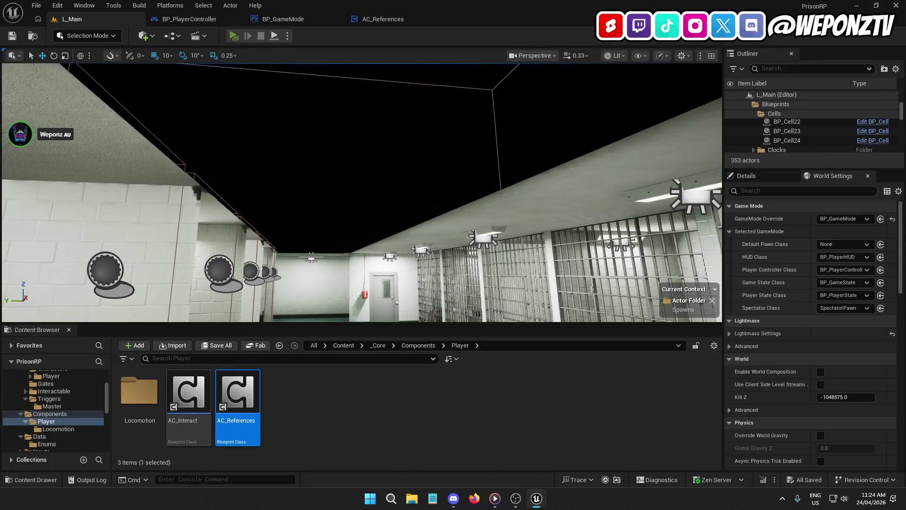
{"action": "key", "text": "Escape"}
- Open the SetHardReferences function from its call in BP_PlayerController's graph
{"action": "left_click", "coordinate": [306, 20]}
{"action": "left_click", "coordinate": [207, 18]}
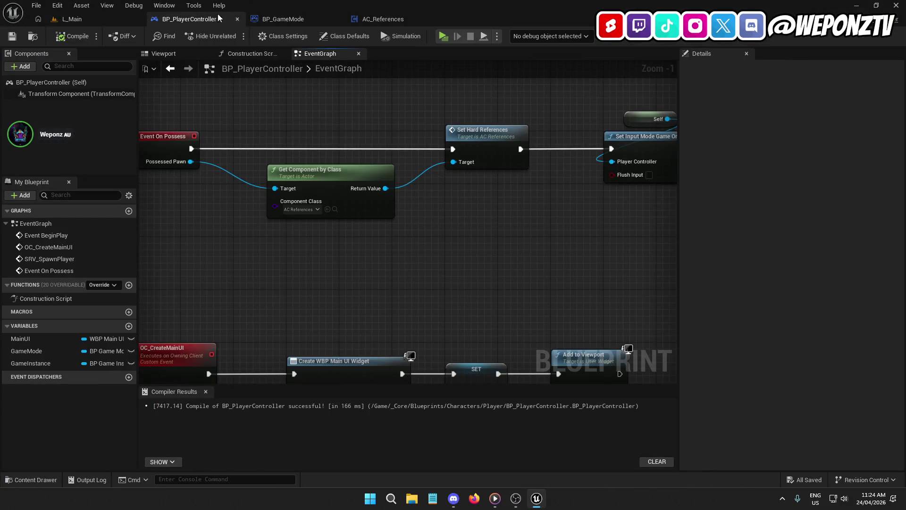
{"action": "left_click_drag", "start_coordinate": [482, 113], "coordinate": [293, 145]}
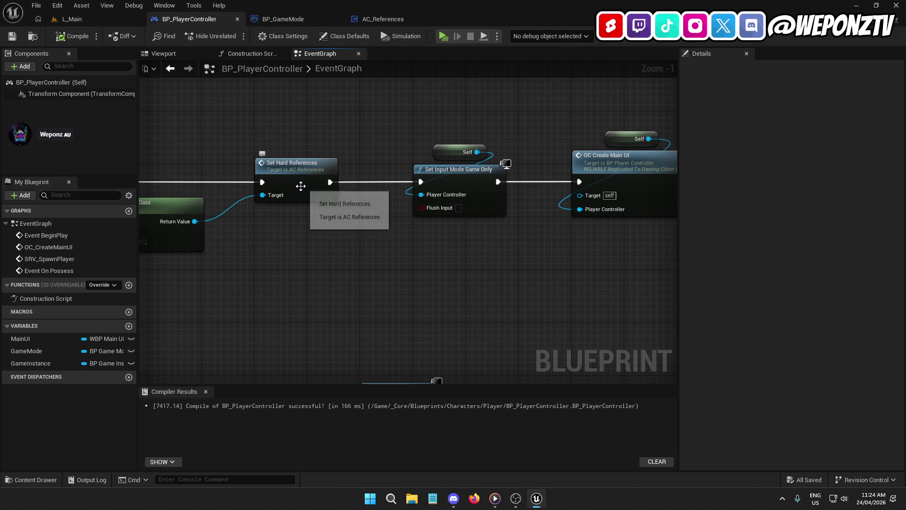
{"action": "left_click_drag", "start_coordinate": [299, 186], "coordinate": [547, 190]}
{"action": "double_click", "coordinate": [528, 112]}
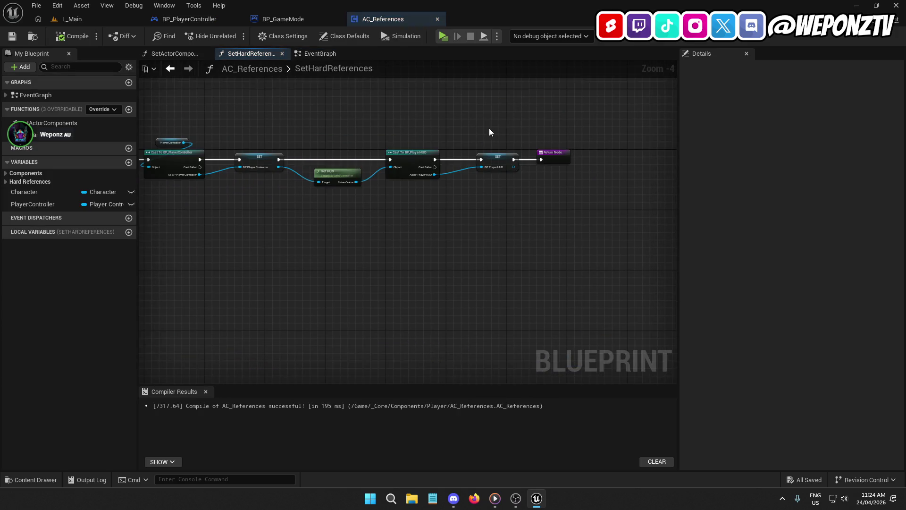
- Feed both casts' Object pins from new function inputs and delete the unused Character getter
{"action": "scroll", "coordinate": [188, 155], "scroll_direction": "up", "scroll_amount": 2}
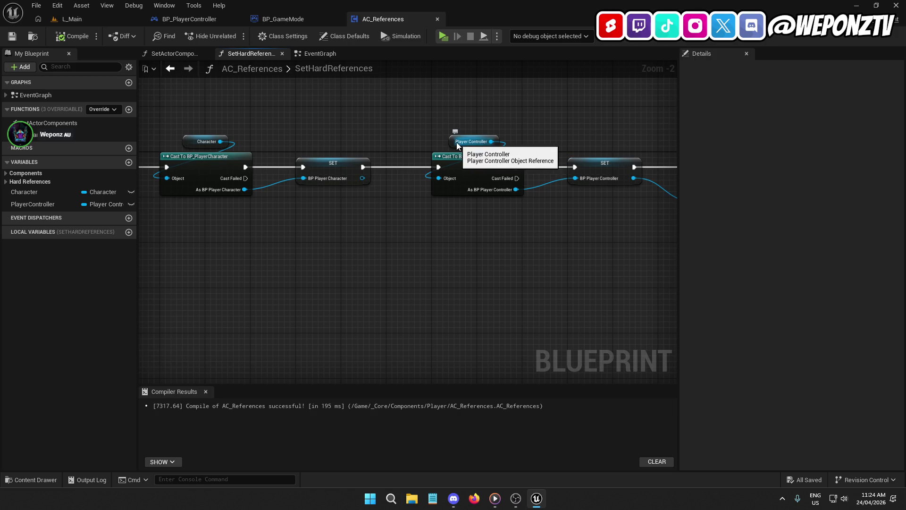
{"action": "mouse_move", "coordinate": [436, 138]}
{"action": "left_mouse_down"}
{"action": "mouse_move", "coordinate": [463, 115]}
{"action": "mouse_move", "coordinate": [505, 111]}
{"action": "left_mouse_up"}
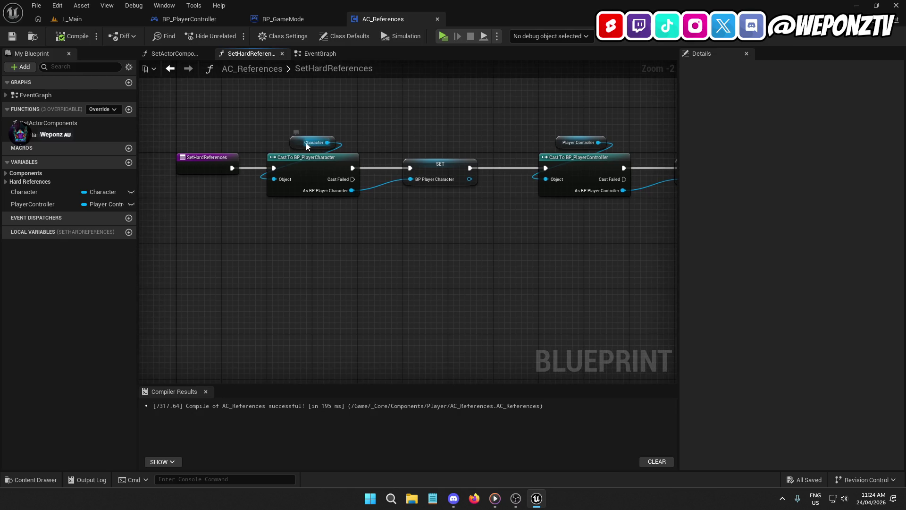
{"action": "mouse_move", "coordinate": [276, 180]}
{"action": "left_mouse_down"}
{"action": "mouse_move", "coordinate": [202, 162]}
{"action": "mouse_move", "coordinate": [210, 165]}
{"action": "left_mouse_up"}
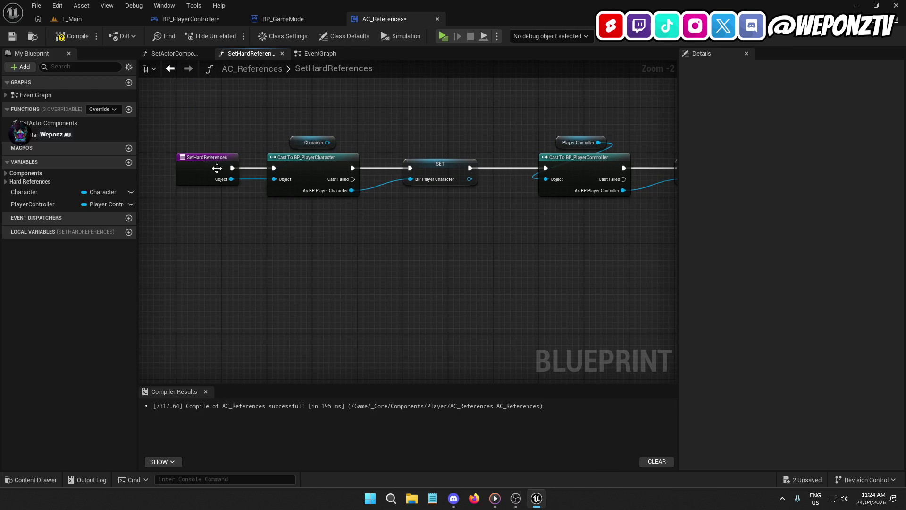
{"action": "mouse_move", "coordinate": [545, 179]}
{"action": "left_mouse_down"}
{"action": "mouse_move", "coordinate": [215, 171]}
{"action": "mouse_move", "coordinate": [221, 180]}
{"action": "left_mouse_up"}
{"action": "left_click_drag", "start_coordinate": [299, 106], "coordinate": [316, 103]}
{"action": "key", "text": "Delete"}
{"action": "key", "text": "Delete"}
{"action": "left_click_drag", "start_coordinate": [292, 157], "coordinate": [333, 134]}
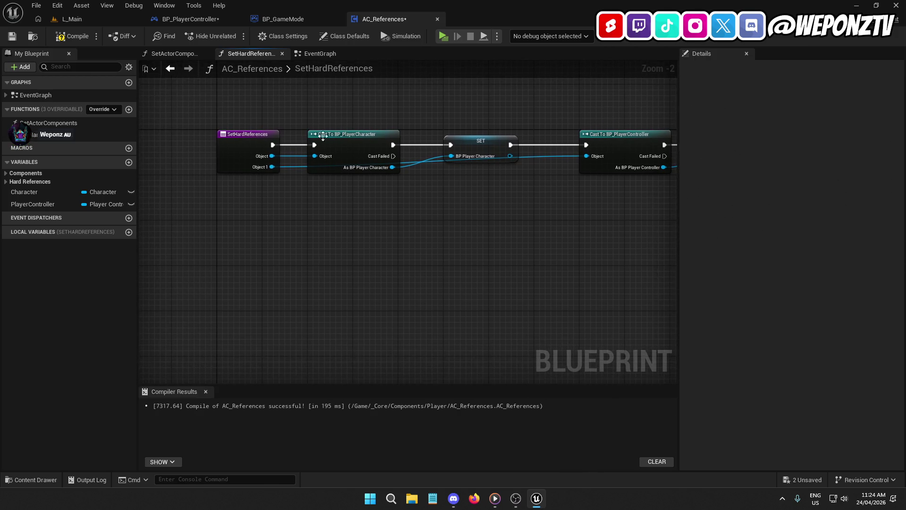
- Make the first input a Character reference named 'Character'
{"action": "left_click", "coordinate": [246, 142]}
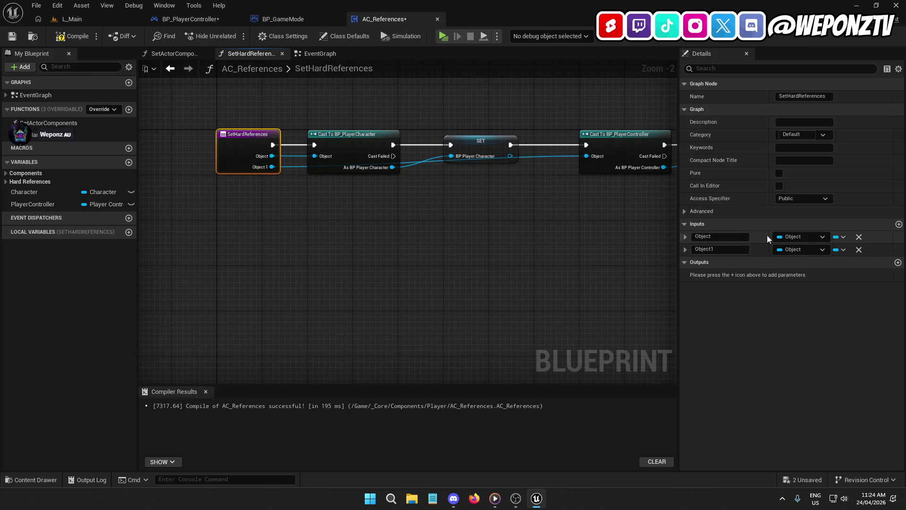
{"action": "left_click", "coordinate": [796, 237]}
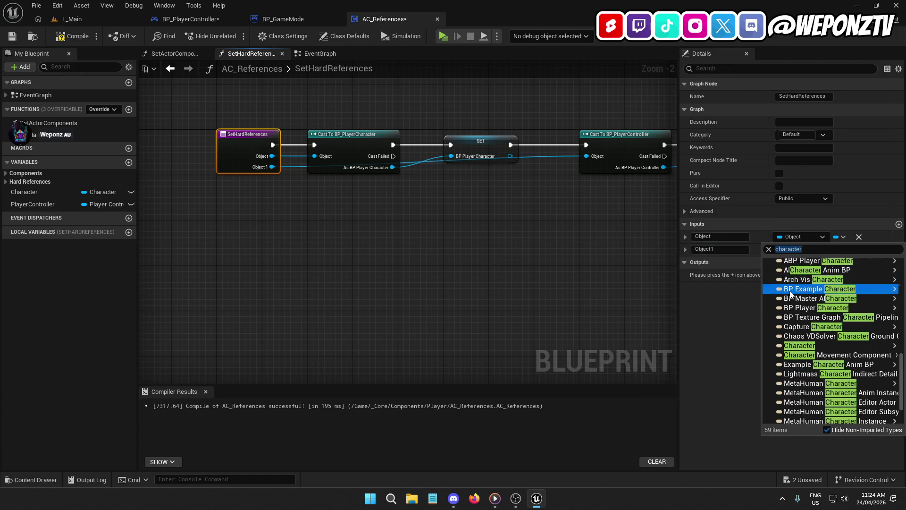
{"action": "mouse_move", "coordinate": [811, 346]}
{"action": "left_click", "coordinate": [774, 346]}
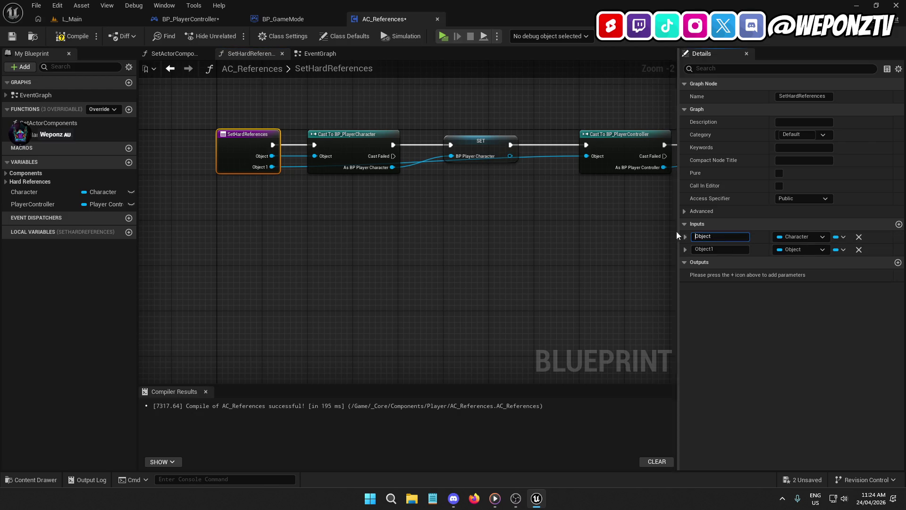
{"action": "double_click", "coordinate": [720, 236]}
{"action": "type", "text": "C"}
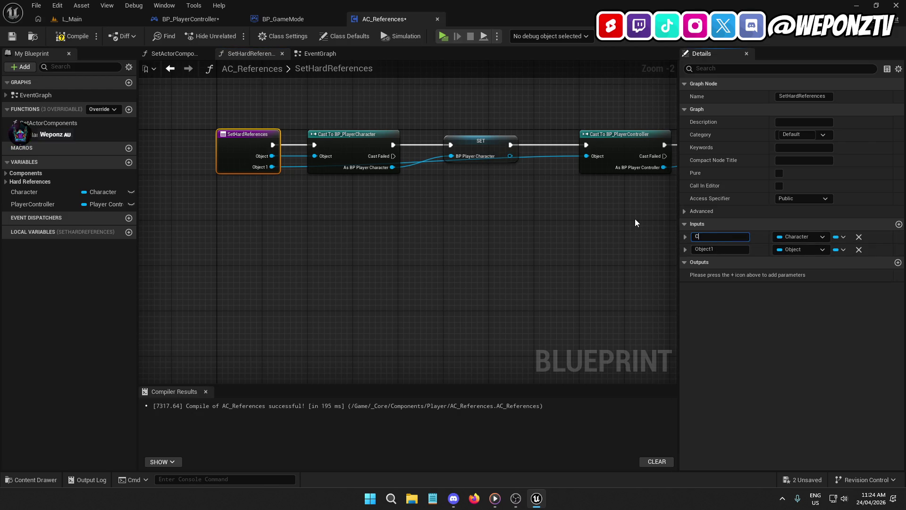
{"action": "type", "text": "haracter"}
- Name the second input 'PlayerController' and make it a Player Controller reference
{"action": "scroll", "coordinate": [658, 248], "scroll_direction": "up", "scroll_amount": 1}
{"action": "type", "text": "PlayerController"}
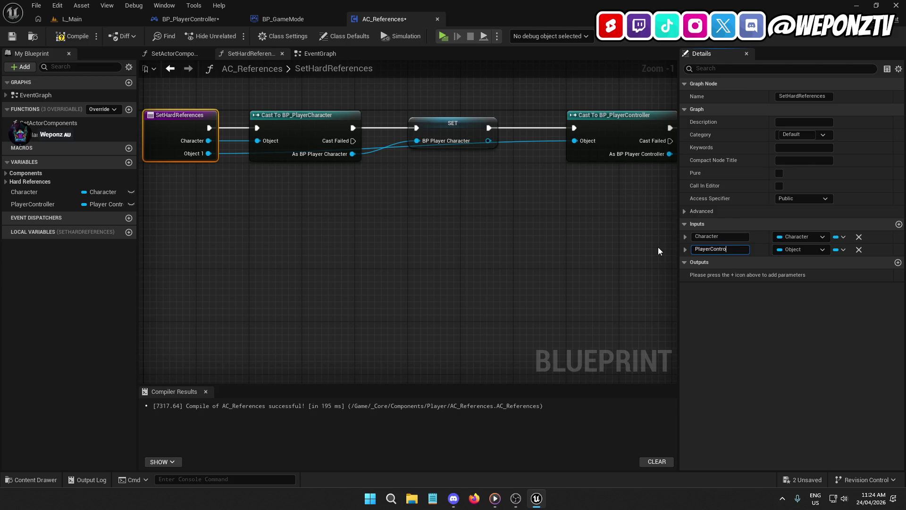
{"action": "key", "text": "Return"}
{"action": "left_click", "coordinate": [811, 253]}
{"action": "type", "text": "playerc"}
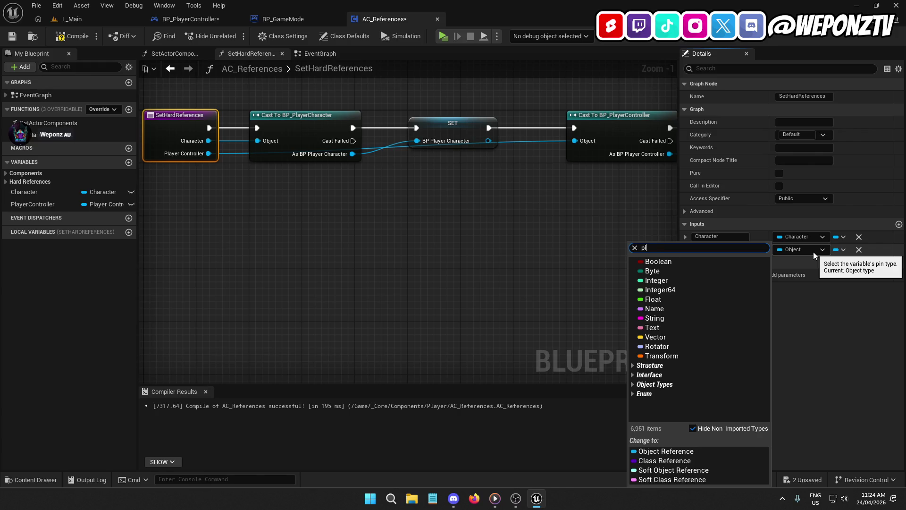
{"action": "mouse_move", "coordinate": [817, 304]}
{"action": "mouse_move", "coordinate": [816, 351]}
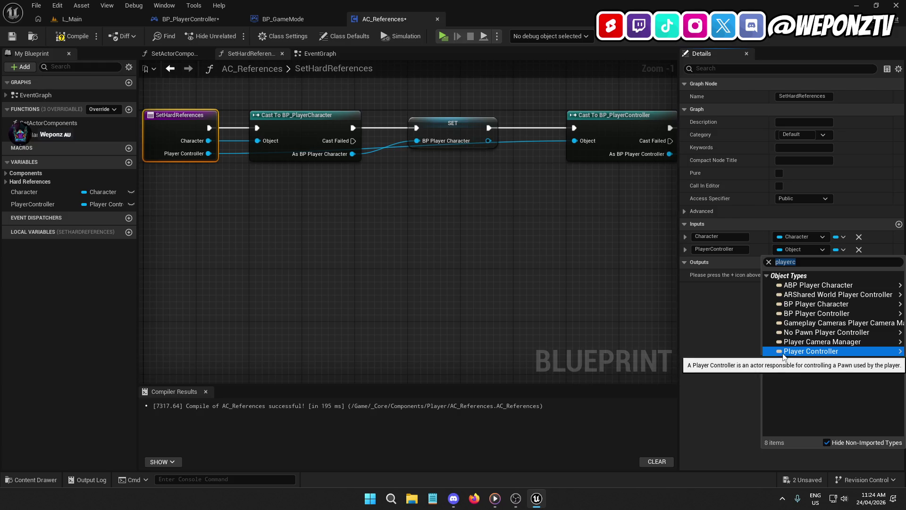
{"action": "left_click", "coordinate": [732, 353]}
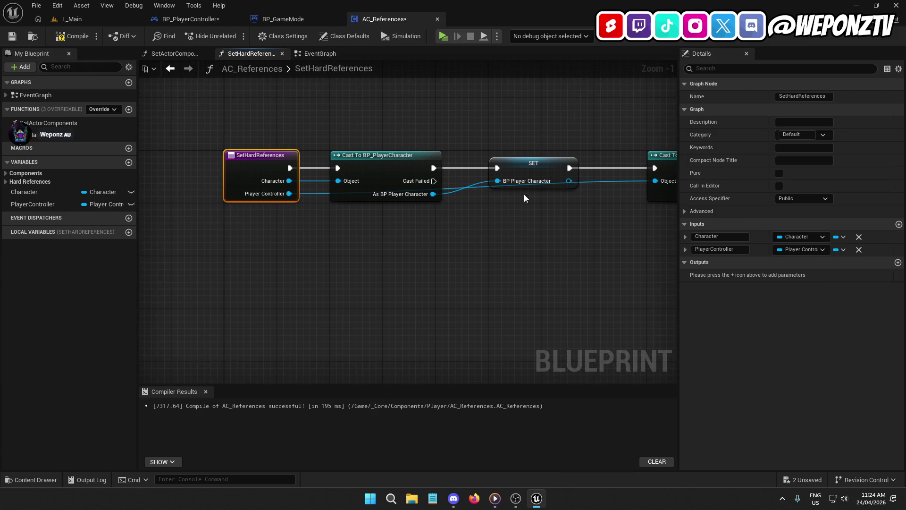
- Add two reroute points routing the Player Controller wire below the character cast
{"action": "double_click", "coordinate": [616, 182]}
{"action": "left_click_drag", "start_coordinate": [606, 217], "coordinate": [607, 234]}
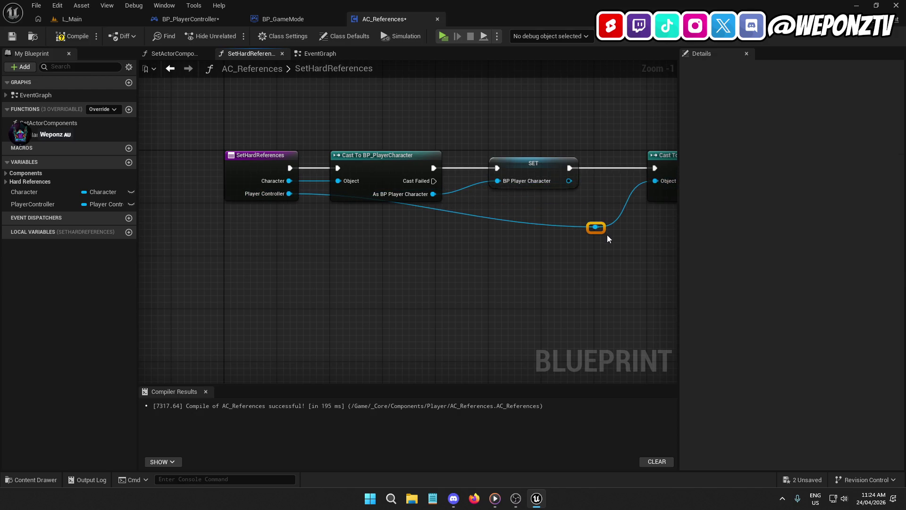
{"action": "double_click", "coordinate": [433, 208]}
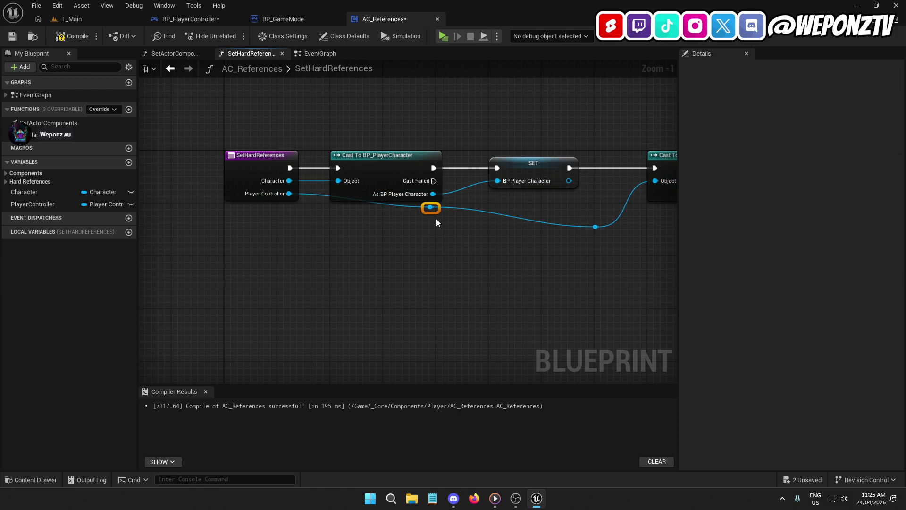
{"action": "left_click_drag", "start_coordinate": [439, 210], "coordinate": [394, 231]}
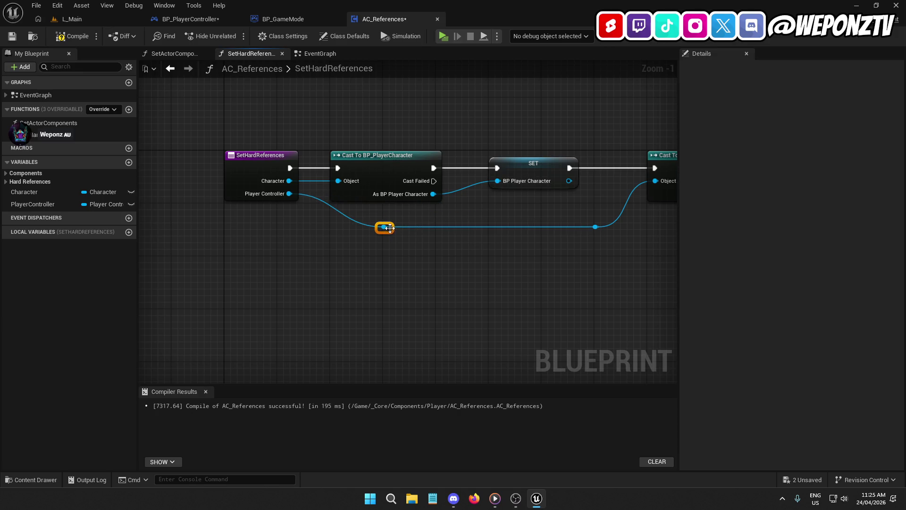
{"action": "left_click_drag", "start_coordinate": [539, 258], "coordinate": [439, 257]}
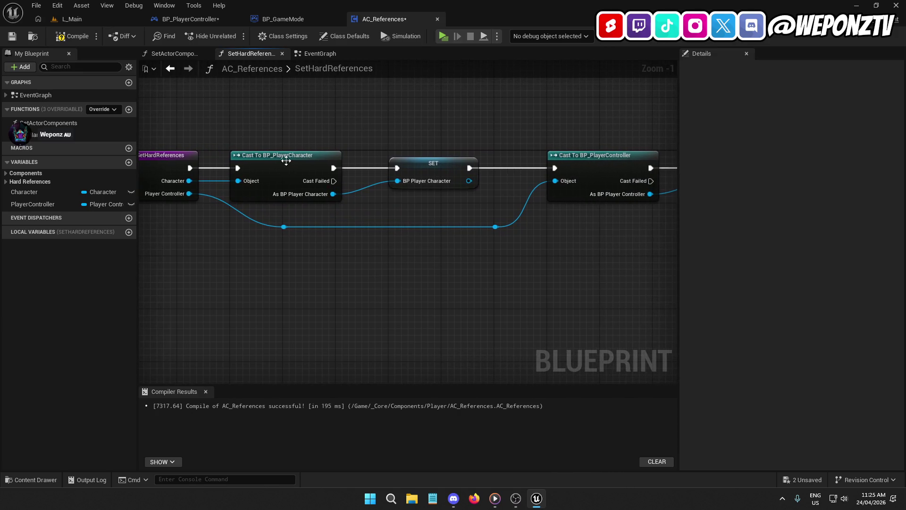
- Align both cast nodes and the first reroute point, then compile AC_References
{"action": "left_click_drag", "start_coordinate": [286, 161], "coordinate": [338, 160]}
{"action": "left_click", "coordinate": [475, 164]}
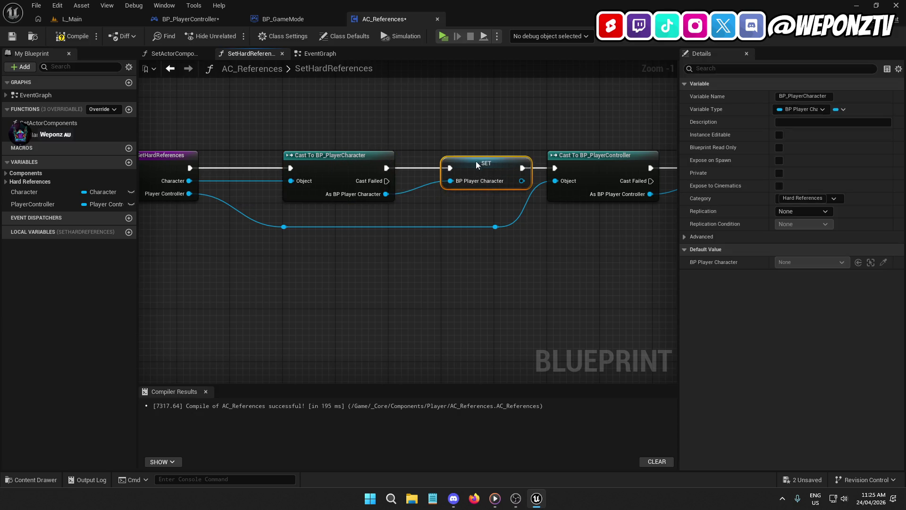
{"action": "left_click", "coordinate": [545, 267]}
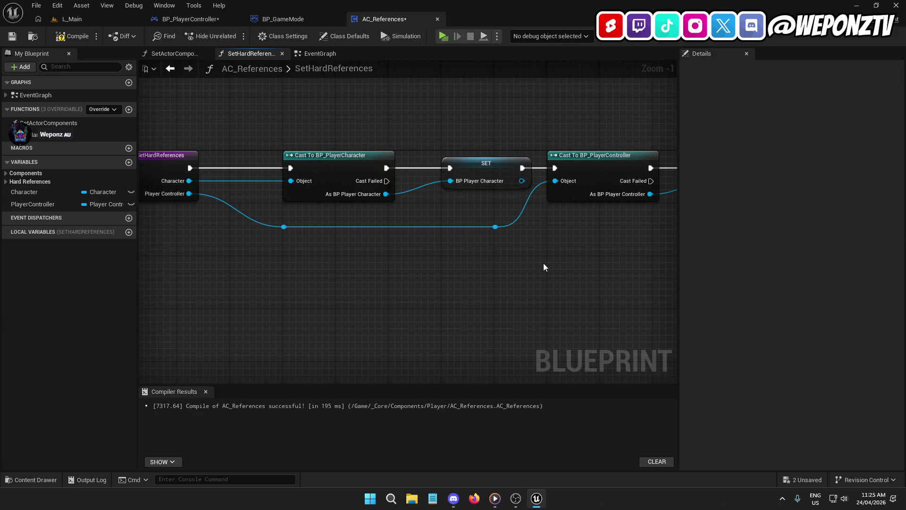
{"action": "left_click_drag", "start_coordinate": [292, 228], "coordinate": [272, 228]}
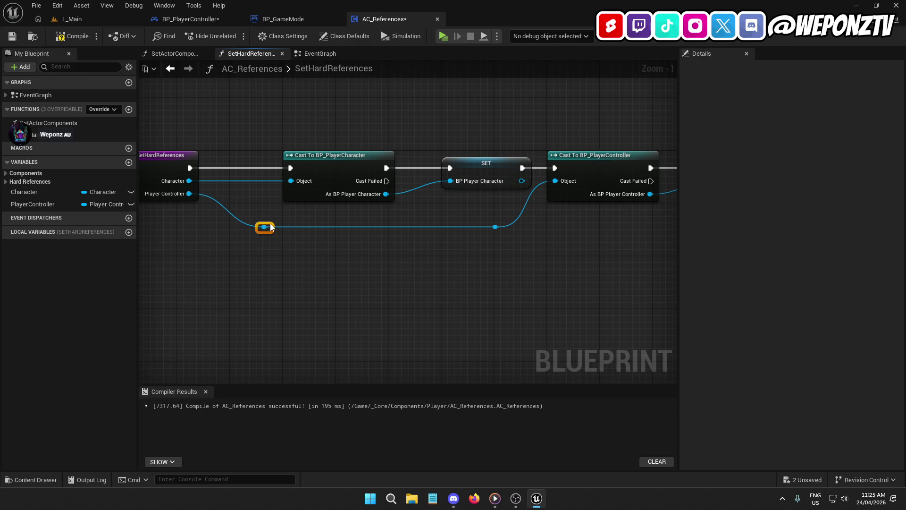
{"action": "left_click_drag", "start_coordinate": [376, 172], "coordinate": [425, 173]}
{"action": "mouse_move", "coordinate": [485, 253]}
{"action": "left_mouse_down"}
{"action": "mouse_move", "coordinate": [670, 245]}
{"action": "mouse_move", "coordinate": [791, 219]}
{"action": "left_mouse_up"}
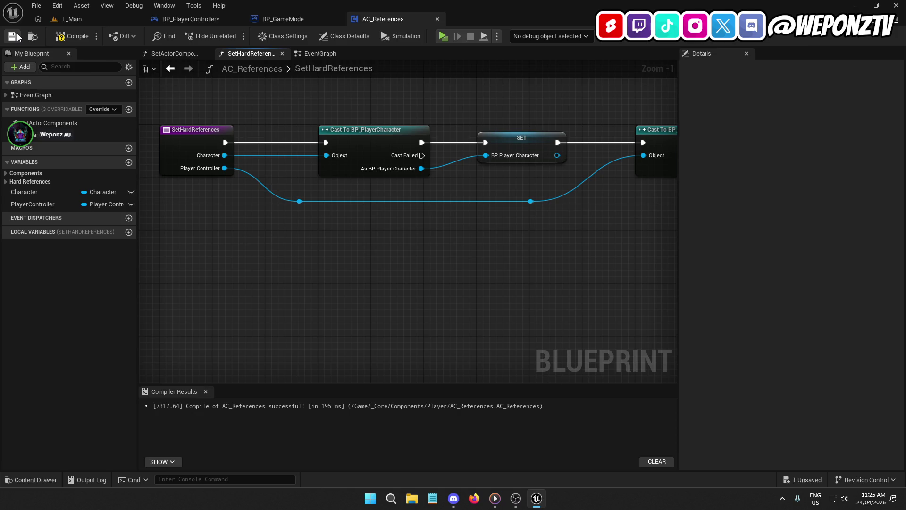
{"action": "left_click", "coordinate": [75, 36]}
- Save AC_References and review the cast and SET nodes in its event graph
{"action": "left_click", "coordinate": [14, 37]}
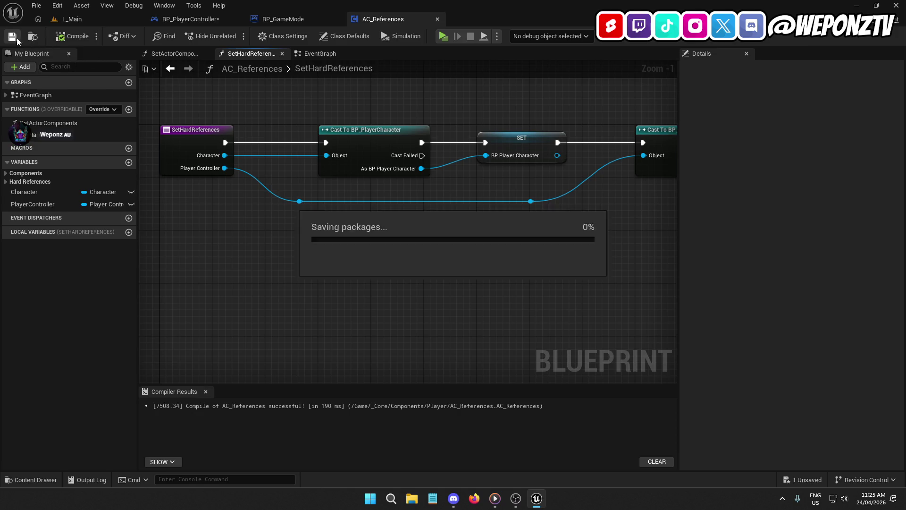
{"action": "left_click", "coordinate": [302, 55]}
{"action": "left_click_drag", "start_coordinate": [671, 180], "coordinate": [425, 177]}
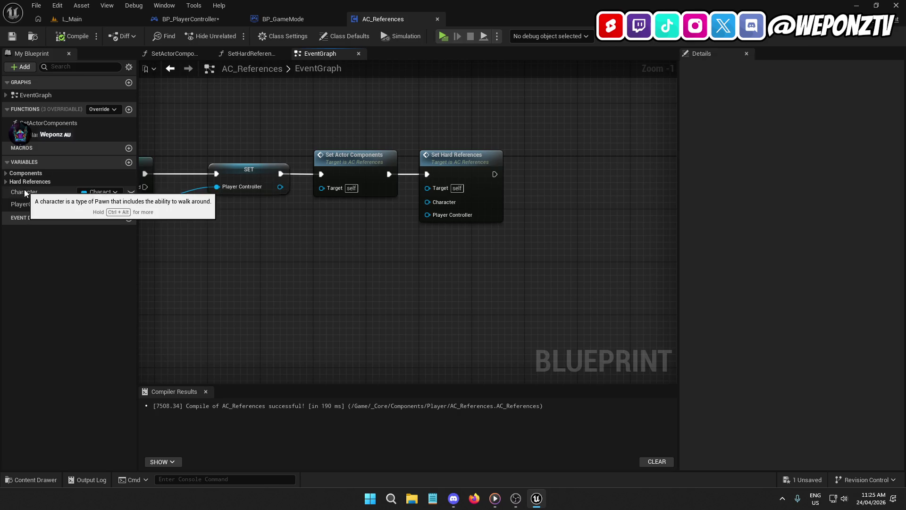
{"action": "mouse_move", "coordinate": [252, 240]}
{"action": "left_mouse_down"}
{"action": "mouse_move", "coordinate": [489, 225]}
{"action": "mouse_move", "coordinate": [405, 227]}
{"action": "left_mouse_up"}
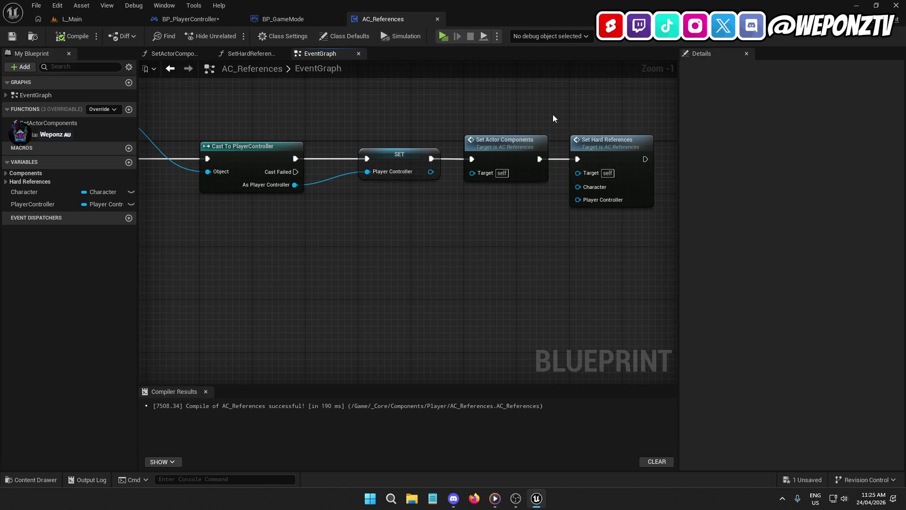
{"action": "mouse_move", "coordinate": [287, 177]}
{"action": "left_mouse_down"}
{"action": "mouse_move", "coordinate": [380, 185]}
{"action": "mouse_move", "coordinate": [471, 259]}
{"action": "mouse_move", "coordinate": [531, 272]}
{"action": "left_mouse_up"}
- Cut the Set Actor Components call and delete the Set Hard References node
{"action": "left_click", "coordinate": [565, 185]}
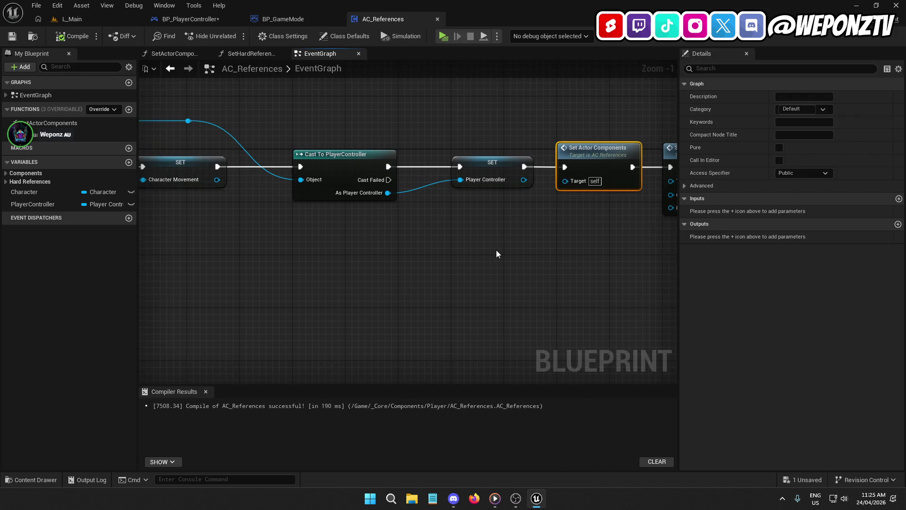
{"action": "mouse_move", "coordinate": [549, 228]}
{"action": "left_mouse_down"}
{"action": "mouse_move", "coordinate": [460, 231]}
{"action": "mouse_move", "coordinate": [829, 206]}
{"action": "mouse_move", "coordinate": [424, 200]}
{"action": "mouse_move", "coordinate": [821, 207]}
{"action": "mouse_move", "coordinate": [430, 214]}
{"action": "left_mouse_up"}
{"action": "left_click_drag", "start_coordinate": [630, 222], "coordinate": [507, 136]}
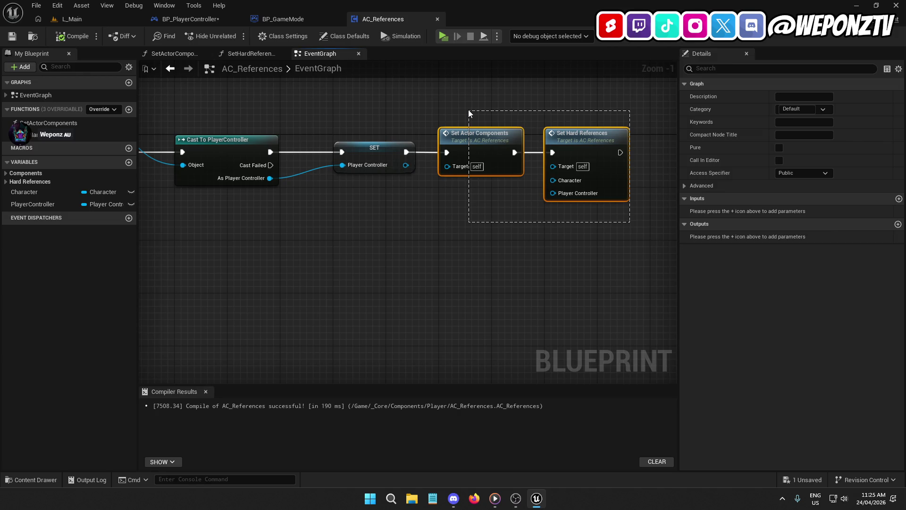
{"action": "left_click_drag", "start_coordinate": [468, 112], "coordinate": [469, 112]}
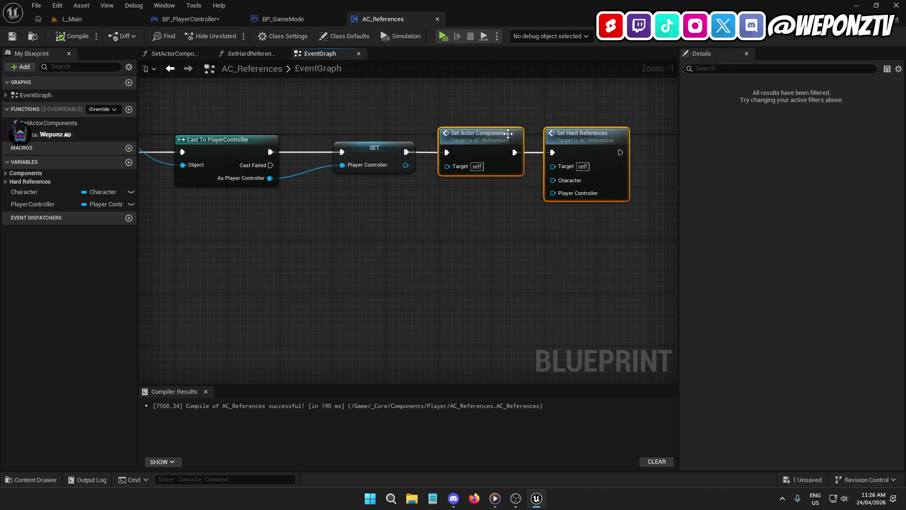
{"action": "left_click", "coordinate": [490, 141]}
{"action": "key", "text": "Delete"}
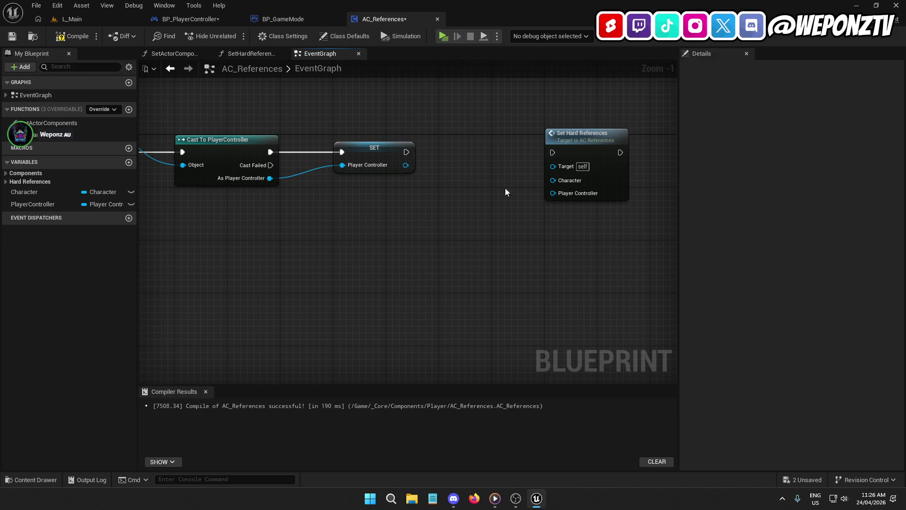
{"action": "left_click_drag", "start_coordinate": [613, 266], "coordinate": [564, 149]}
{"action": "left_click_drag", "start_coordinate": [557, 135], "coordinate": [557, 134]}
{"action": "key", "text": "Delete"}
- Paste Set Actor Components between the Character Movement SET and Cast To PlayerController
{"action": "left_click_drag", "start_coordinate": [485, 162], "coordinate": [630, 159]}
{"action": "scroll", "coordinate": [398, 210], "scroll_direction": "down", "scroll_amount": 4}
{"action": "mouse_move", "coordinate": [494, 199]}
{"action": "left_mouse_down"}
{"action": "mouse_move", "coordinate": [536, 195]}
{"action": "mouse_move", "coordinate": [437, 204]}
{"action": "left_mouse_up"}
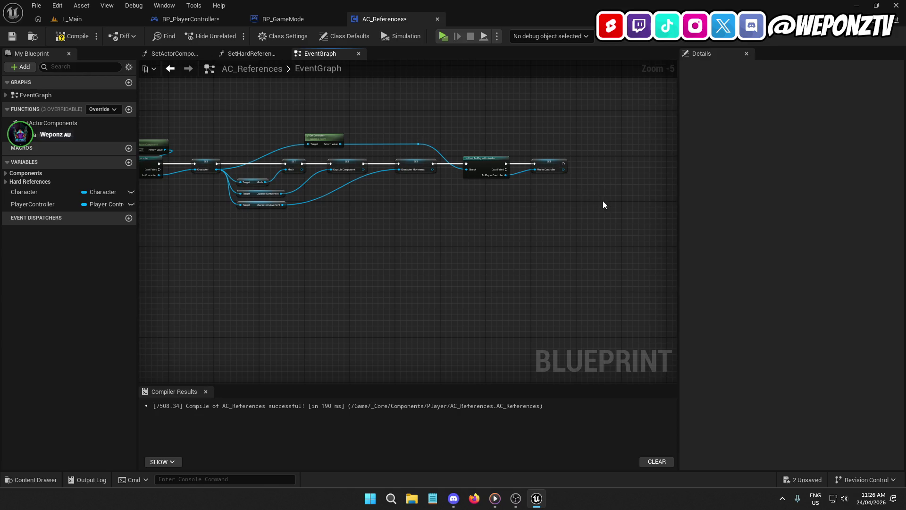
{"action": "left_click", "coordinate": [486, 166]}
{"action": "scroll", "coordinate": [493, 177], "scroll_direction": "up", "scroll_amount": 3}
{"action": "left_click_drag", "start_coordinate": [495, 178], "coordinate": [637, 178]}
{"action": "key", "text": "ctrl+v"}
{"action": "left_click_drag", "start_coordinate": [470, 171], "coordinate": [376, 175]}
{"action": "left_click_drag", "start_coordinate": [506, 175], "coordinate": [592, 176]}
{"action": "left_click_drag", "start_coordinate": [538, 216], "coordinate": [381, 155]}
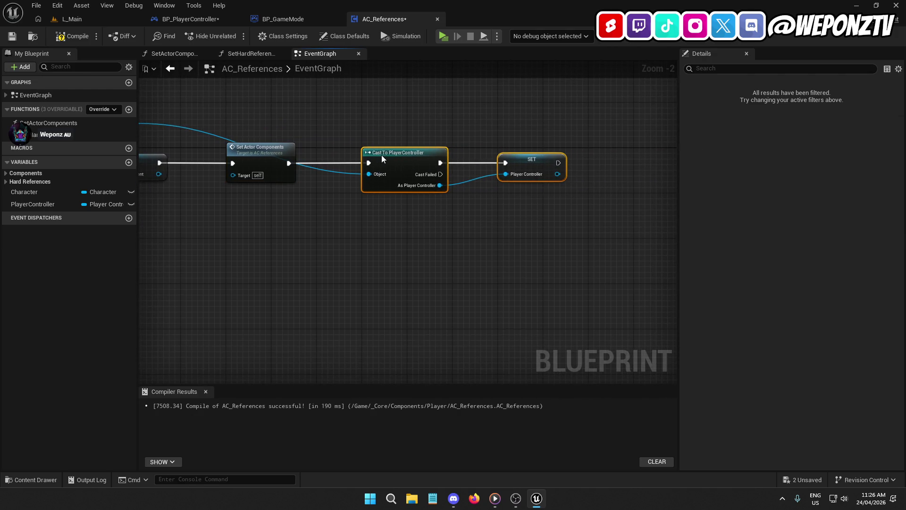
- Add a reroute point on the Get Controller wire, then compile and save AC_References
{"action": "left_click_drag", "start_coordinate": [350, 102], "coordinate": [572, 113]}
{"action": "double_click", "coordinate": [360, 135]}
{"action": "mouse_move", "coordinate": [360, 135]}
{"action": "left_mouse_down"}
{"action": "mouse_move", "coordinate": [523, 134]}
{"action": "mouse_move", "coordinate": [525, 142]}
{"action": "left_mouse_up"}
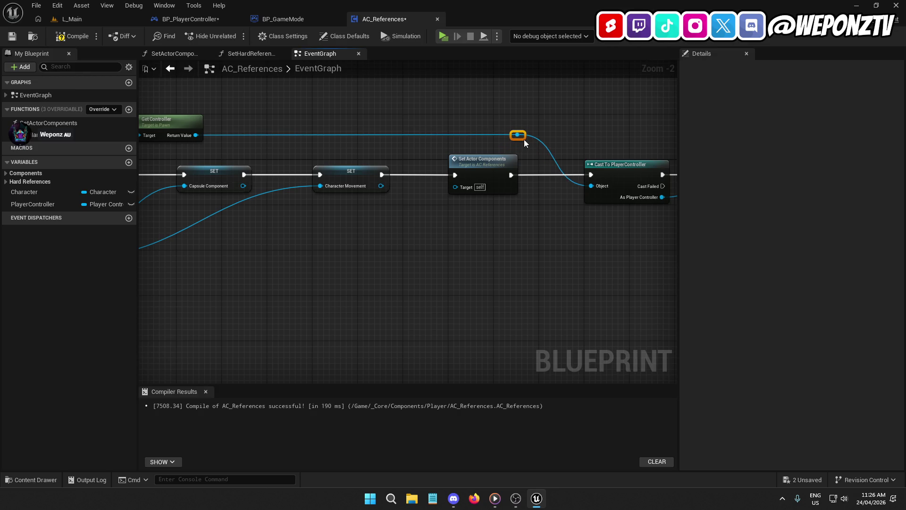
{"action": "left_click_drag", "start_coordinate": [368, 151], "coordinate": [486, 119]}
{"action": "left_click", "coordinate": [71, 36]}
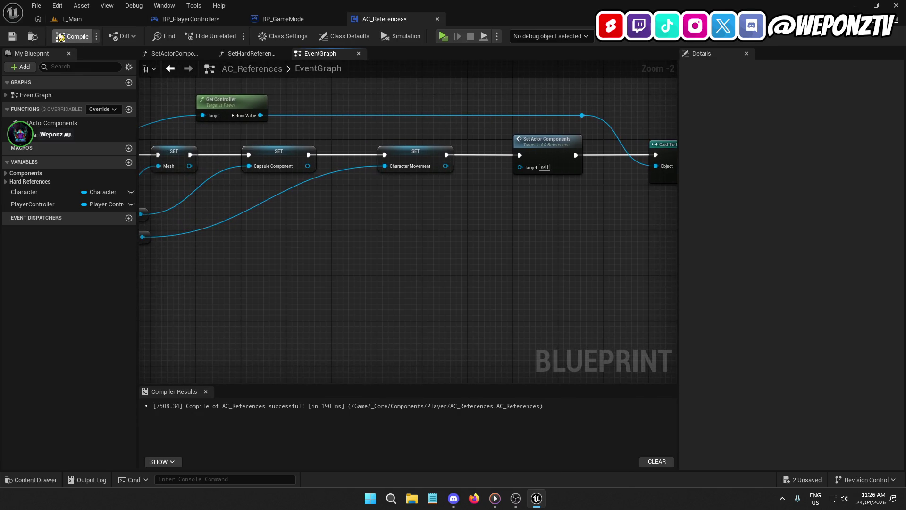
{"action": "left_click", "coordinate": [13, 36]}
{"action": "left_click", "coordinate": [214, 19]}
- Wire the component's Character getter into Set Hard References' Character input
{"action": "mouse_move", "coordinate": [366, 215]}
{"action": "left_mouse_down"}
{"action": "mouse_move", "coordinate": [329, 214]}
{"action": "mouse_move", "coordinate": [314, 192]}
{"action": "mouse_move", "coordinate": [468, 250]}
{"action": "left_mouse_up"}
{"action": "left_click_drag", "start_coordinate": [457, 182], "coordinate": [512, 224]}
{"action": "type", "text": "character"}
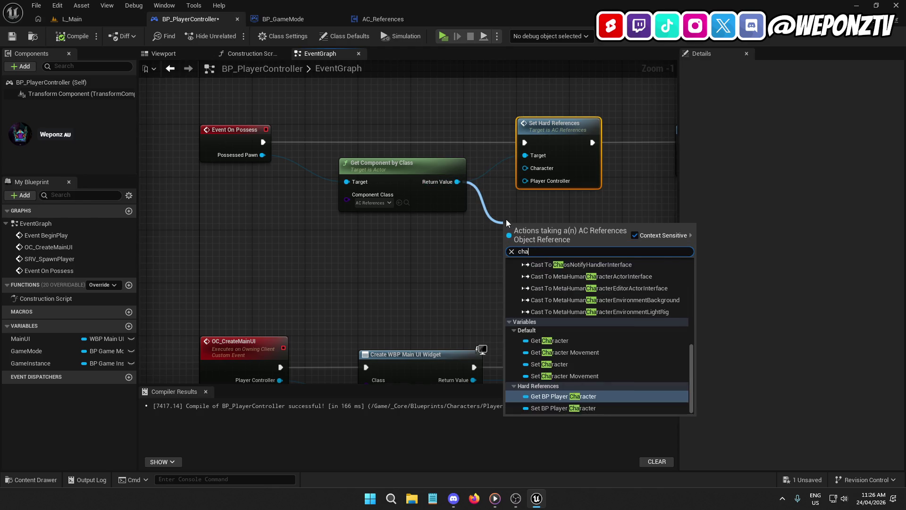
{"action": "left_click", "coordinate": [577, 339]}
{"action": "mouse_move", "coordinate": [538, 225]}
{"action": "left_mouse_down"}
{"action": "mouse_move", "coordinate": [575, 91]}
{"action": "mouse_move", "coordinate": [552, 107]}
{"action": "mouse_move", "coordinate": [567, 130]}
{"action": "mouse_move", "coordinate": [531, 171]}
{"action": "mouse_move", "coordinate": [525, 241]}
{"action": "mouse_move", "coordinate": [497, 247]}
{"action": "left_mouse_up"}
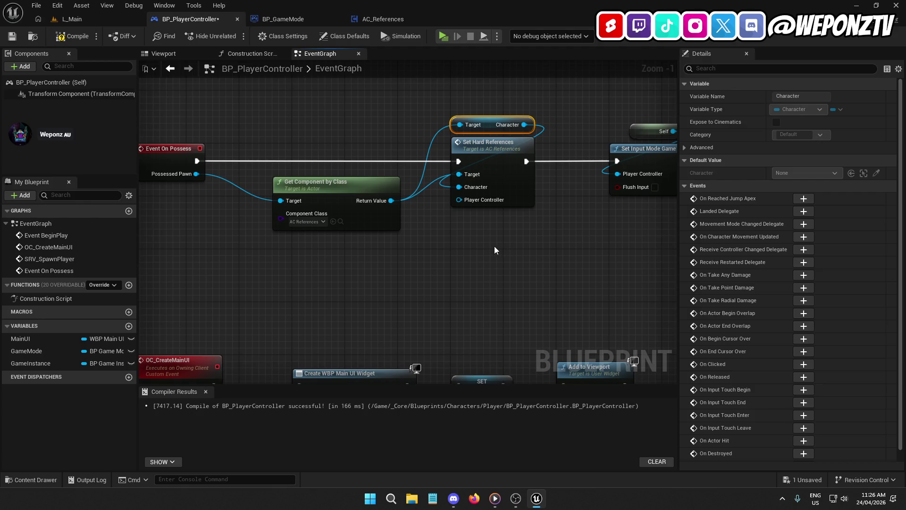
- Plug a Self reference into Player Controller, save BP_PlayerController, and return to L_Main
{"action": "left_click_drag", "start_coordinate": [458, 199], "coordinate": [479, 103]}
{"action": "type", "text": "self"}
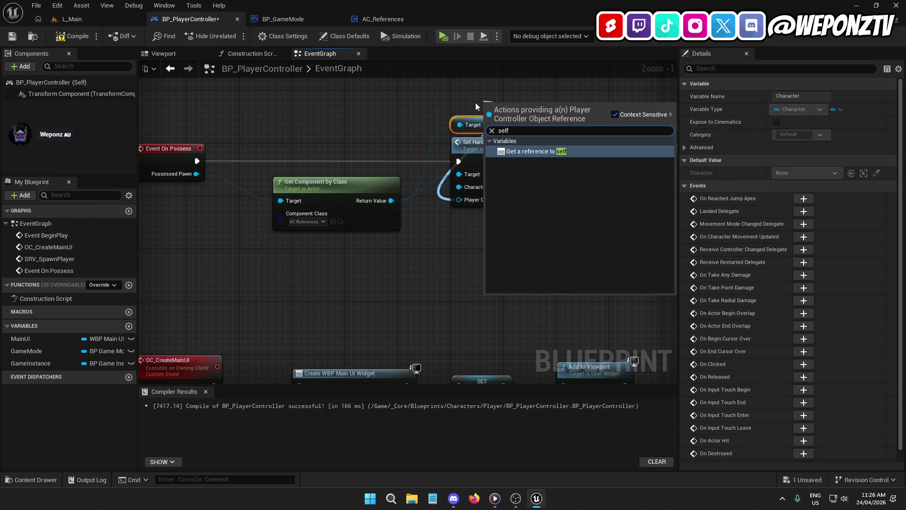
{"action": "left_click", "coordinate": [546, 151]}
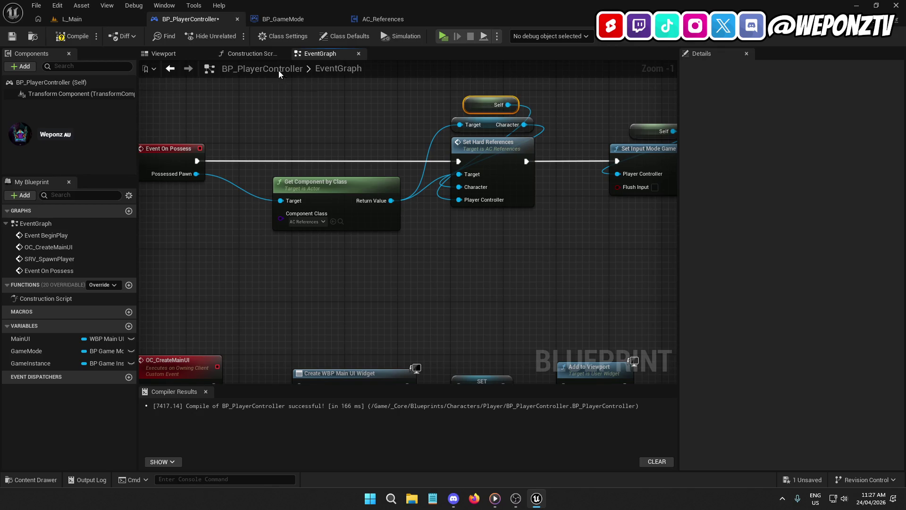
{"action": "left_click", "coordinate": [13, 35]}
{"action": "left_click", "coordinate": [106, 20]}
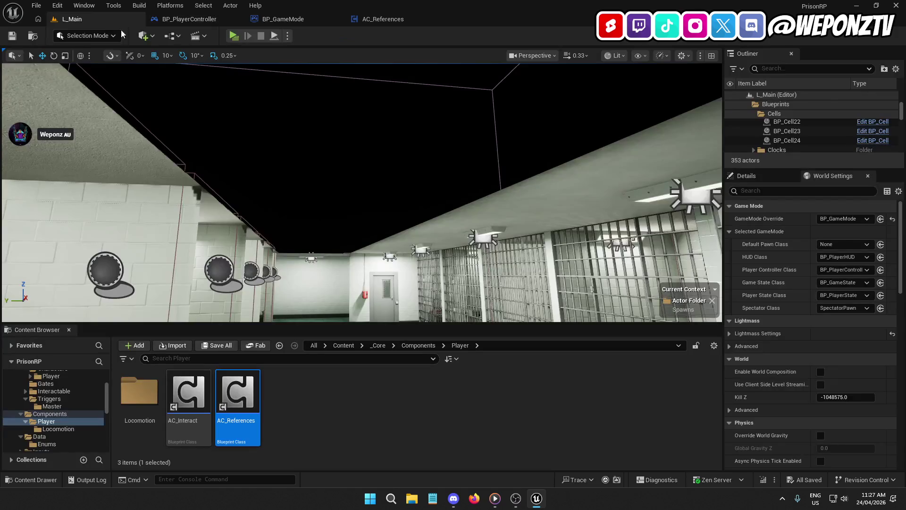
- Play-test the level to see the prisoner spawn in his cell, then return to BP_PlayerController's On Possess graph
{"action": "left_click", "coordinate": [234, 36]}
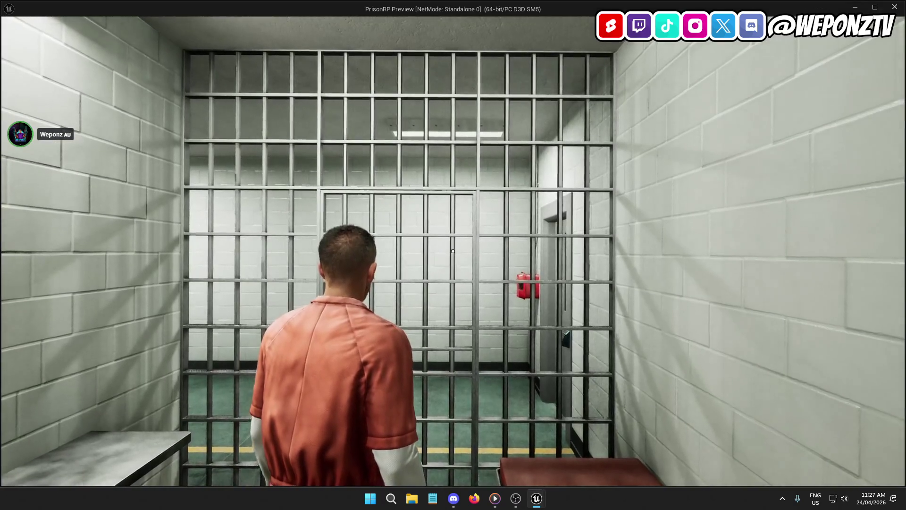
{"action": "key", "text": "Escape"}
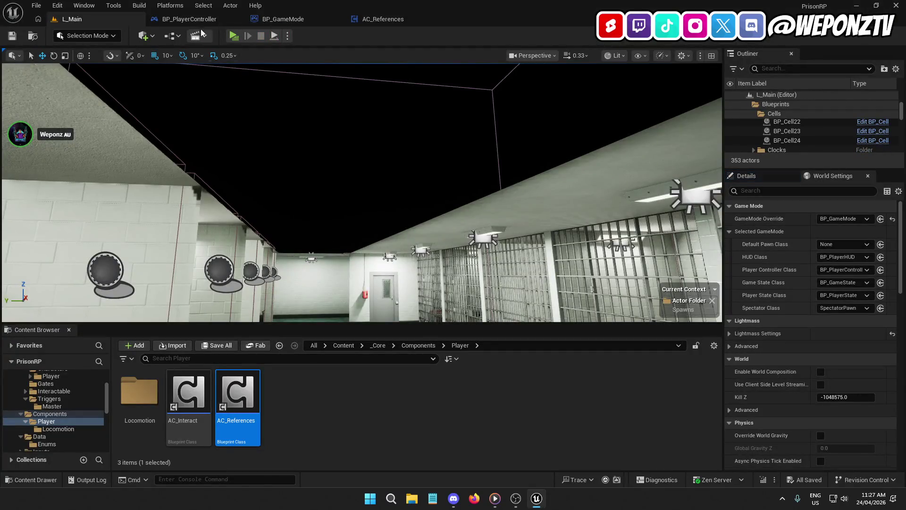
{"action": "left_click", "coordinate": [189, 19]}
{"action": "mouse_move", "coordinate": [375, 181]}
{"action": "left_mouse_down"}
{"action": "mouse_move", "coordinate": [354, 193]}
{"action": "mouse_move", "coordinate": [247, 194]}
{"action": "mouse_move", "coordinate": [417, 186]}
{"action": "mouse_move", "coordinate": [479, 205]}
{"action": "mouse_move", "coordinate": [482, 215]}
{"action": "left_mouse_up"}
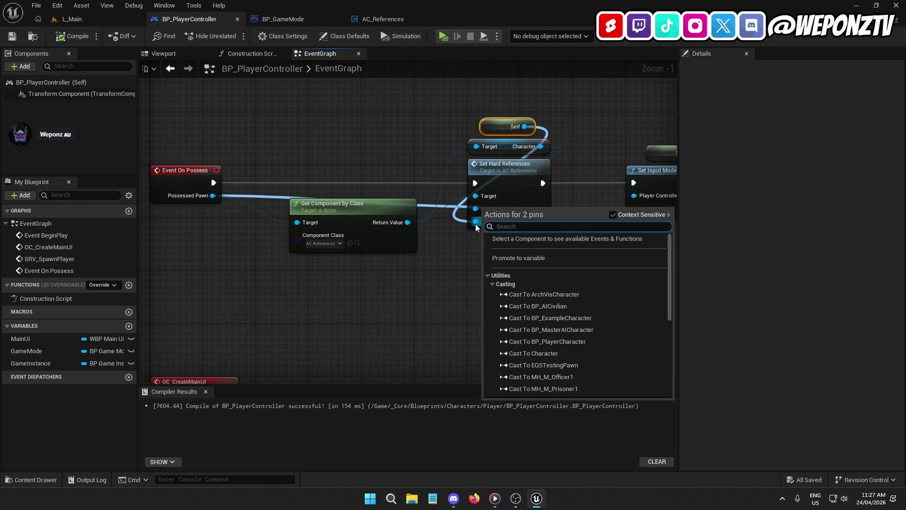
- Remove the Character getter node from the On Possess graph
{"action": "left_click", "coordinate": [456, 244]}
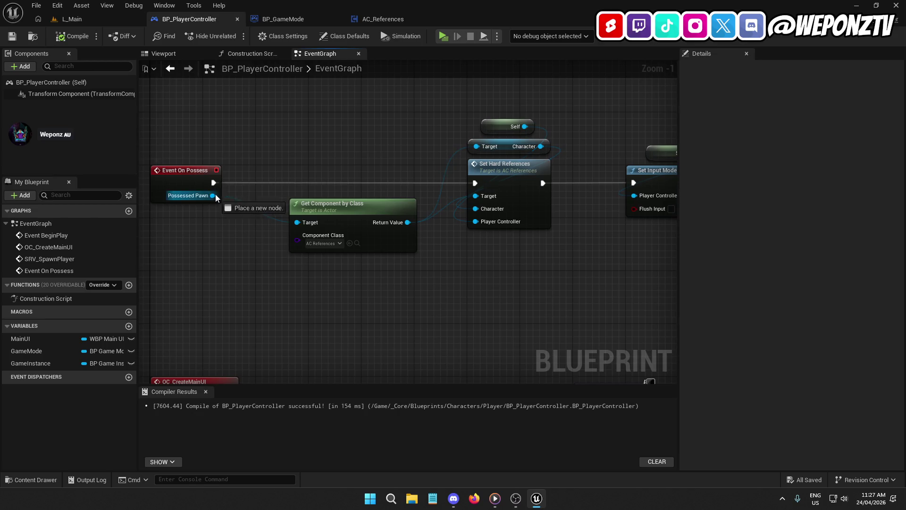
{"action": "left_click_drag", "start_coordinate": [213, 195], "coordinate": [280, 151]}
{"action": "type", "text": "character"}
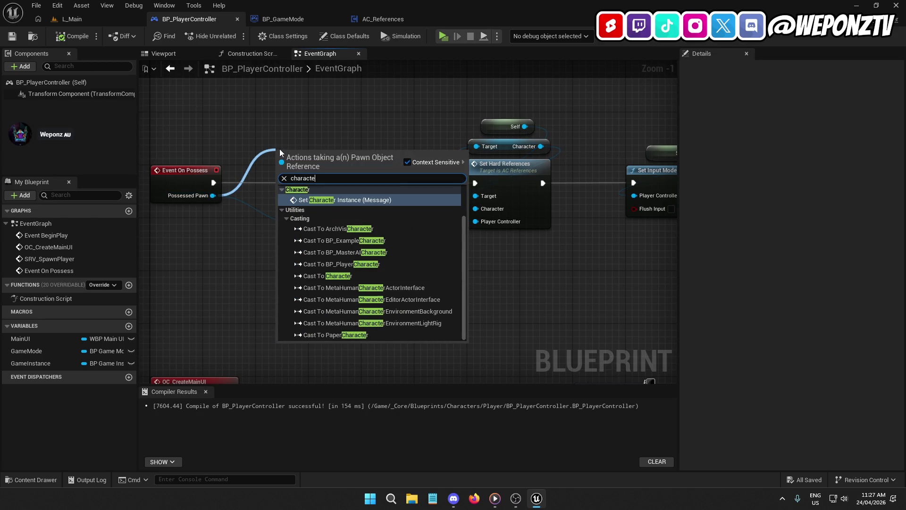
{"action": "scroll", "coordinate": [562, 296], "scroll_direction": "down", "scroll_amount": 1}
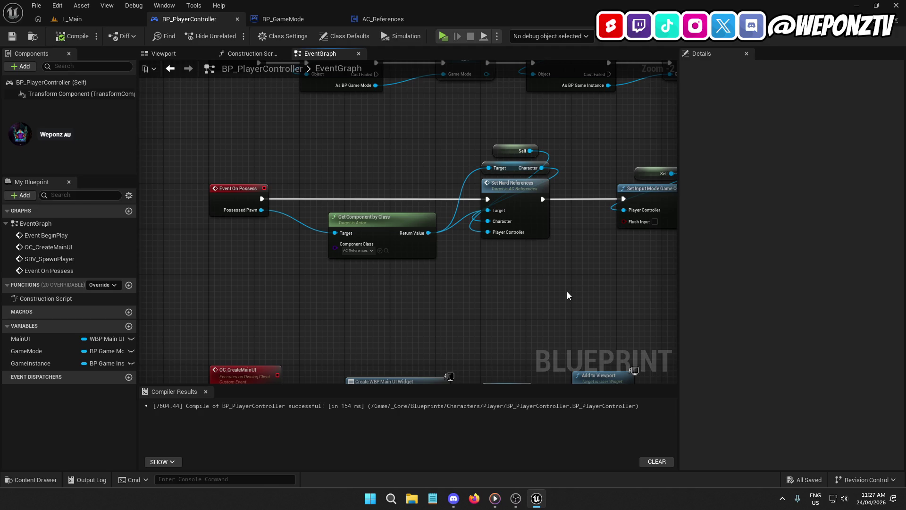
{"action": "mouse_move", "coordinate": [527, 286]}
{"action": "left_mouse_down"}
{"action": "mouse_move", "coordinate": [433, 264]}
{"action": "mouse_move", "coordinate": [366, 262]}
{"action": "left_mouse_up"}
{"action": "left_click", "coordinate": [350, 148]}
{"action": "key", "text": "Delete"}
{"action": "scroll", "coordinate": [365, 228], "scroll_direction": "down", "scroll_amount": 3}
- Insert a Cast To Character node on Possessed Pawn into the execution chain before Set Hard References
{"action": "mouse_move", "coordinate": [588, 255]}
{"action": "left_mouse_down"}
{"action": "mouse_move", "coordinate": [380, 181]}
{"action": "mouse_move", "coordinate": [428, 192]}
{"action": "mouse_move", "coordinate": [558, 166]}
{"action": "left_mouse_up"}
{"action": "scroll", "coordinate": [383, 188], "scroll_direction": "up", "scroll_amount": 3}
{"action": "left_click_drag", "start_coordinate": [270, 172], "coordinate": [317, 139]}
{"action": "type", "text": "casttochat"}
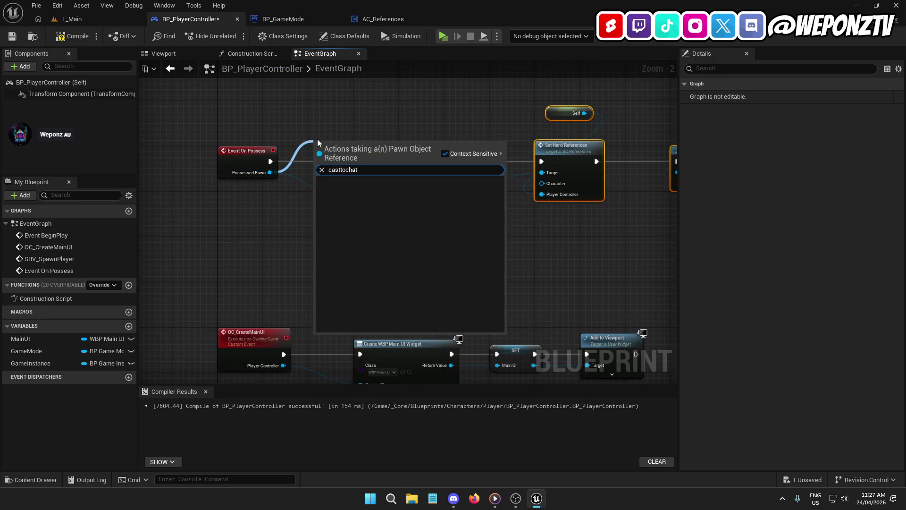
{"action": "key", "text": "BackSpace"}
{"action": "type", "text": "r"}
{"action": "key", "text": "Return"}
{"action": "mouse_move", "coordinate": [360, 155]}
{"action": "left_mouse_down"}
{"action": "mouse_move", "coordinate": [406, 160]}
{"action": "mouse_move", "coordinate": [274, 161]}
{"action": "left_mouse_up"}
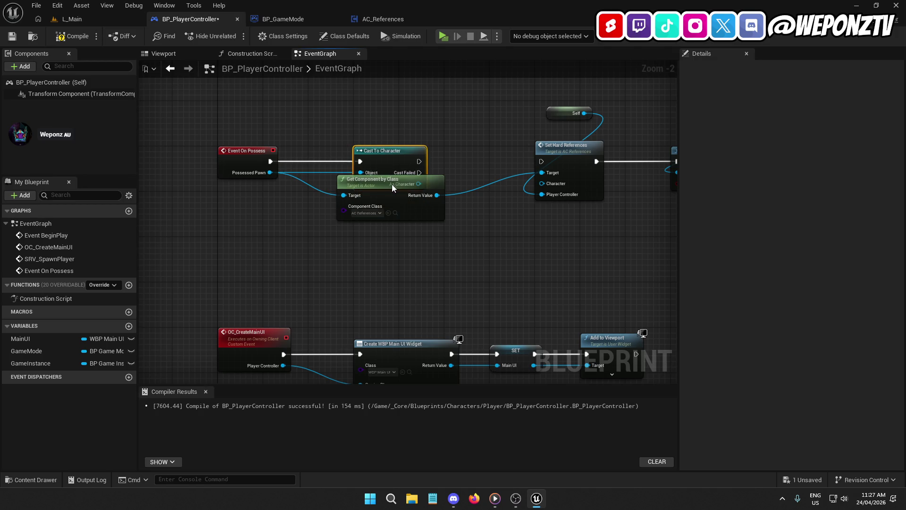
- Wire As Character into Set Hard References' Character and Get Component by Class's Target, tidy nodes, and compile
{"action": "left_click_drag", "start_coordinate": [396, 205], "coordinate": [412, 232]}
{"action": "mouse_move", "coordinate": [418, 184]}
{"action": "left_mouse_down"}
{"action": "mouse_move", "coordinate": [543, 183]}
{"action": "mouse_move", "coordinate": [537, 165]}
{"action": "mouse_move", "coordinate": [419, 162]}
{"action": "left_mouse_up"}
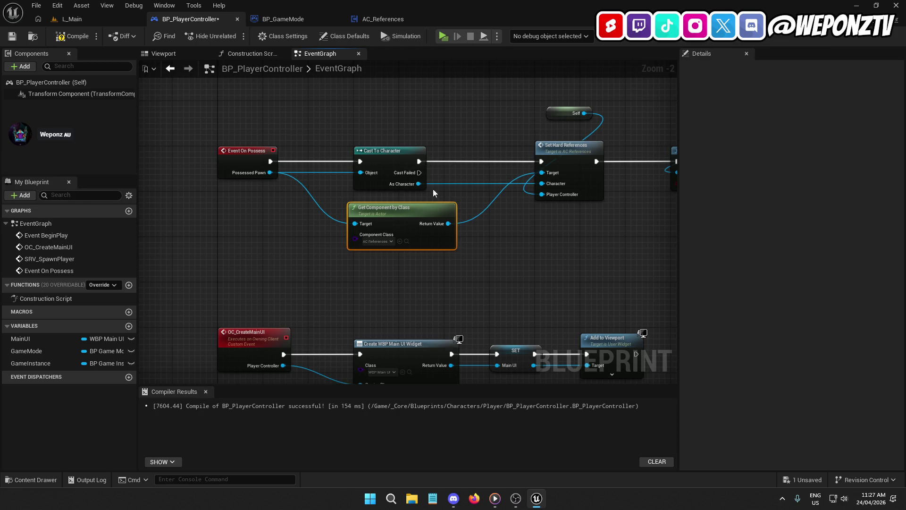
{"action": "left_click_drag", "start_coordinate": [432, 209], "coordinate": [437, 209]}
{"action": "mouse_move", "coordinate": [361, 223]}
{"action": "left_mouse_down"}
{"action": "mouse_move", "coordinate": [459, 160]}
{"action": "mouse_move", "coordinate": [433, 97]}
{"action": "mouse_move", "coordinate": [583, 84]}
{"action": "mouse_move", "coordinate": [587, 101]}
{"action": "mouse_move", "coordinate": [562, 57]}
{"action": "left_mouse_up"}
{"action": "mouse_move", "coordinate": [557, 197]}
{"action": "left_mouse_down"}
{"action": "mouse_move", "coordinate": [452, 228]}
{"action": "mouse_move", "coordinate": [408, 208]}
{"action": "left_mouse_up"}
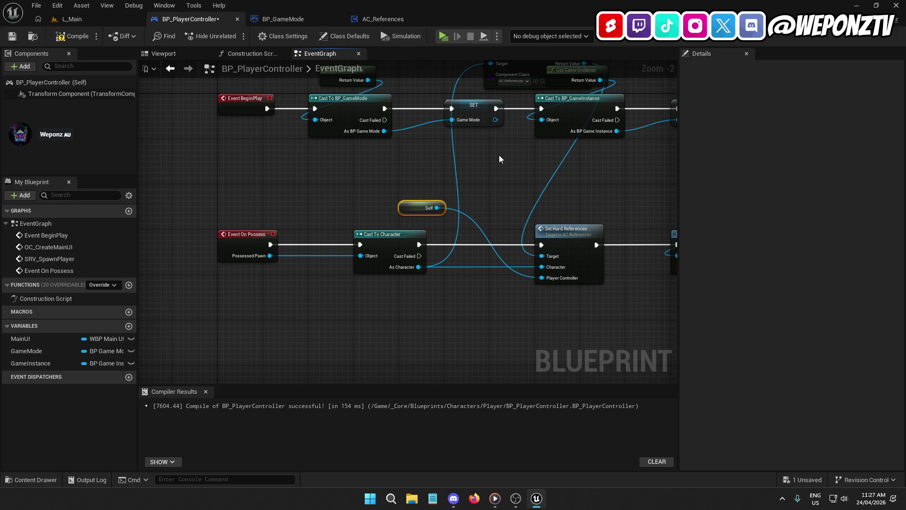
{"action": "mouse_move", "coordinate": [498, 108]}
{"action": "left_mouse_down"}
{"action": "mouse_move", "coordinate": [519, 158]}
{"action": "mouse_move", "coordinate": [528, 238]}
{"action": "left_mouse_up"}
{"action": "left_click_drag", "start_coordinate": [459, 211], "coordinate": [401, 166]}
{"action": "left_click_drag", "start_coordinate": [328, 227], "coordinate": [373, 317]}
{"action": "left_click", "coordinate": [72, 36]}
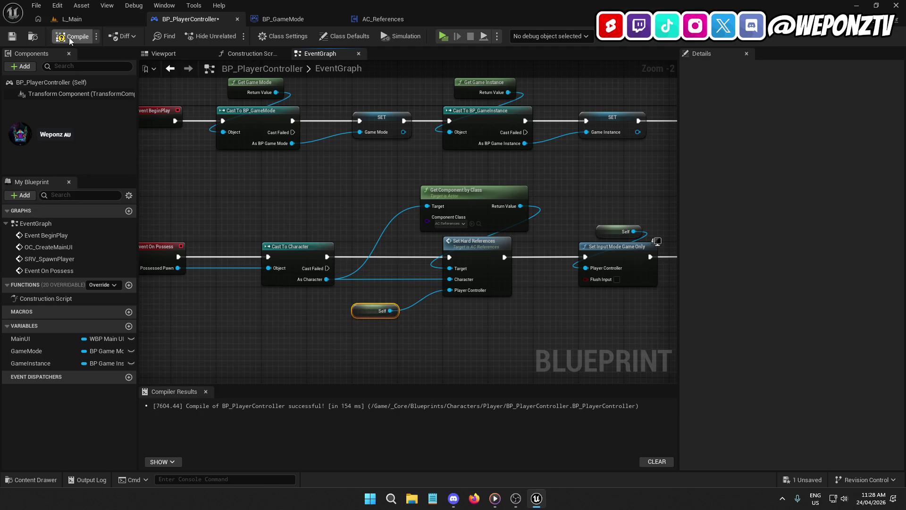
{"action": "left_click", "coordinate": [101, 18]}
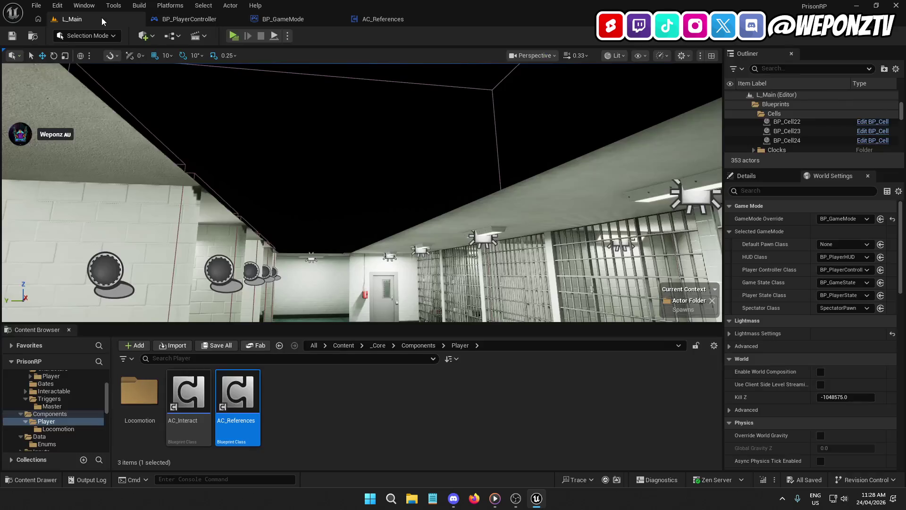
{"action": "left_click", "coordinate": [232, 37]}
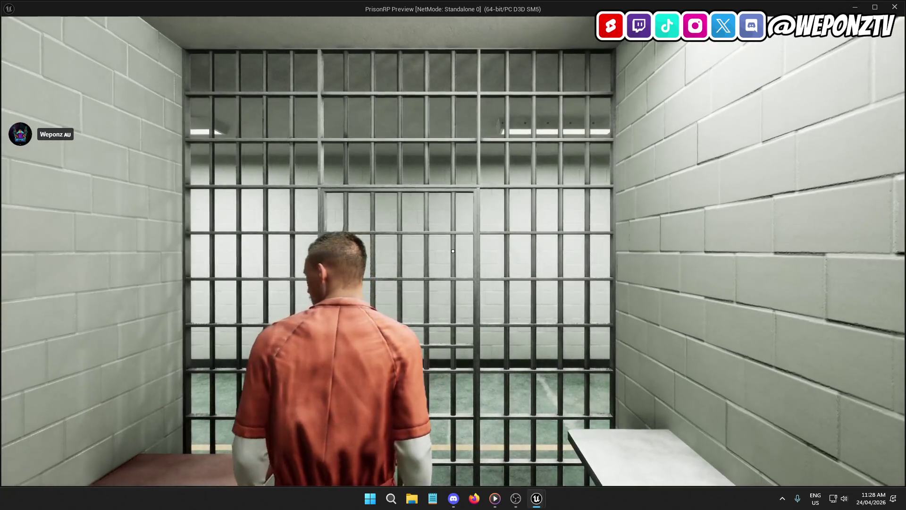
{"action": "key", "text": "Escape"}
{"action": "left_click", "coordinate": [282, 19]}
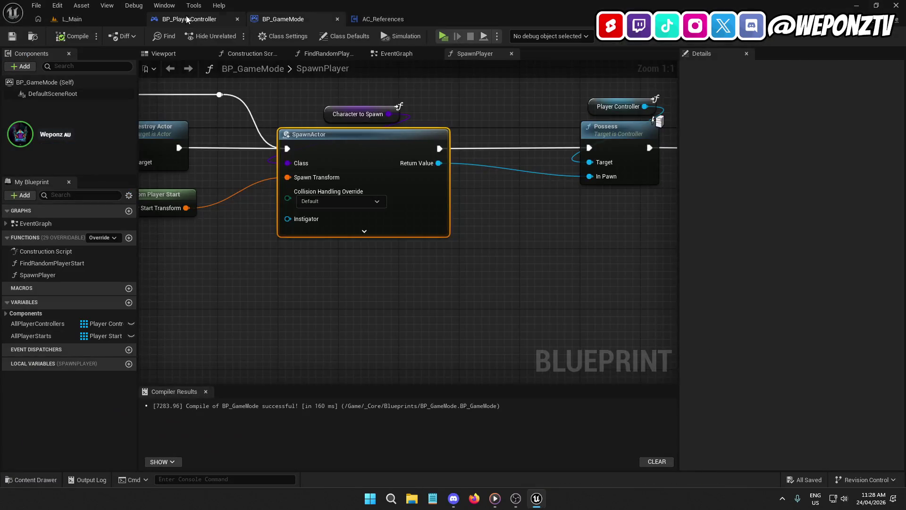
{"action": "left_click", "coordinate": [189, 19]}
{"action": "mouse_move", "coordinate": [363, 181]}
{"action": "left_mouse_down"}
{"action": "mouse_move", "coordinate": [369, 215]}
{"action": "mouse_move", "coordinate": [498, 218]}
{"action": "mouse_move", "coordinate": [360, 166]}
{"action": "mouse_move", "coordinate": [422, 221]}
{"action": "mouse_move", "coordinate": [277, 213]}
{"action": "mouse_move", "coordinate": [338, 218]}
{"action": "mouse_move", "coordinate": [386, 200]}
{"action": "left_mouse_up"}
{"action": "scroll", "coordinate": [421, 221], "scroll_direction": "down", "scroll_amount": 1}
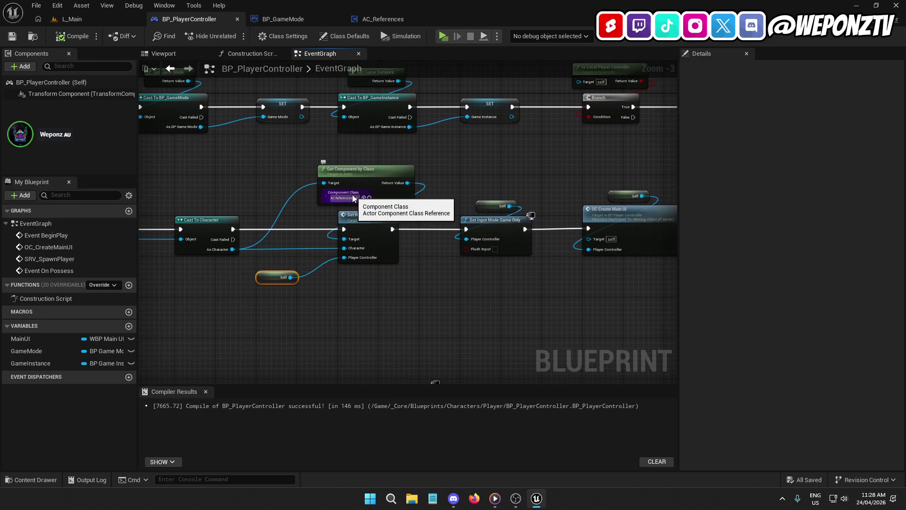
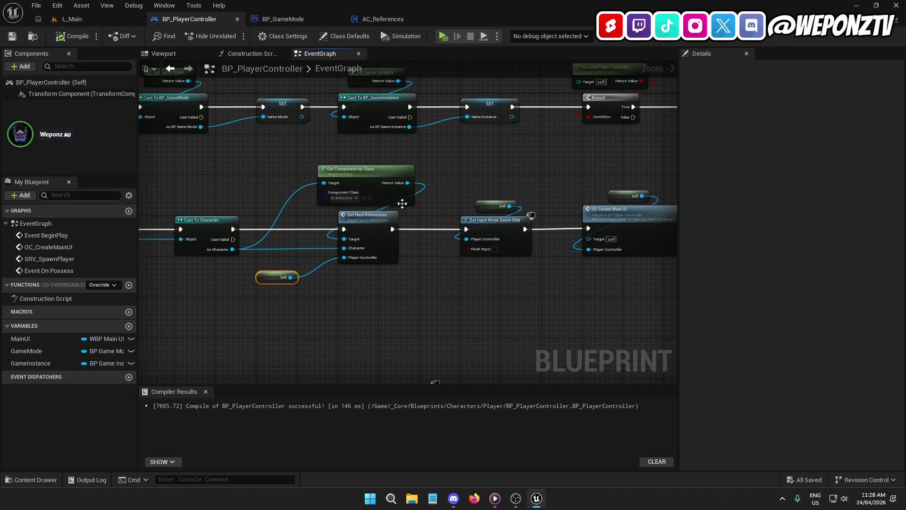
- Nudge the Get Component by Class node, then compile and save BP_PlayerController
{"action": "left_click_drag", "start_coordinate": [364, 178], "coordinate": [369, 177]}
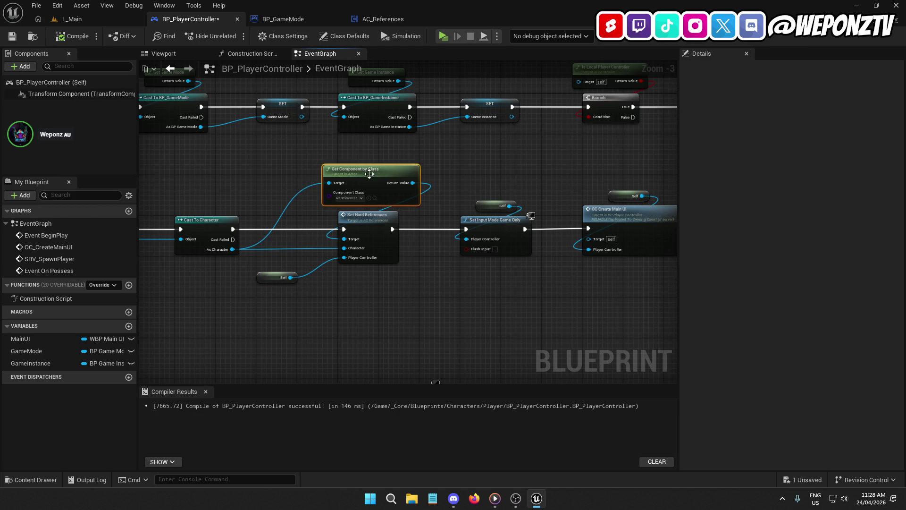
{"action": "mouse_move", "coordinate": [465, 174]}
{"action": "left_mouse_down"}
{"action": "mouse_move", "coordinate": [441, 132]}
{"action": "mouse_move", "coordinate": [376, 133]}
{"action": "mouse_move", "coordinate": [375, 197]}
{"action": "mouse_move", "coordinate": [514, 168]}
{"action": "left_mouse_up"}
{"action": "left_click", "coordinate": [69, 37]}
{"action": "left_click", "coordinate": [12, 36]}
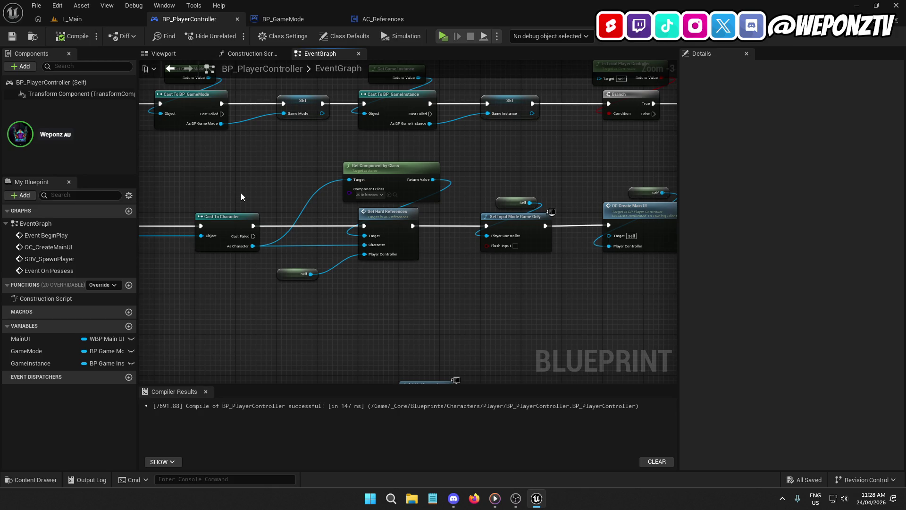
- Review BP_GameMode and AC_References' Cast To Character and SET Character chain
{"action": "left_click", "coordinate": [283, 19]}
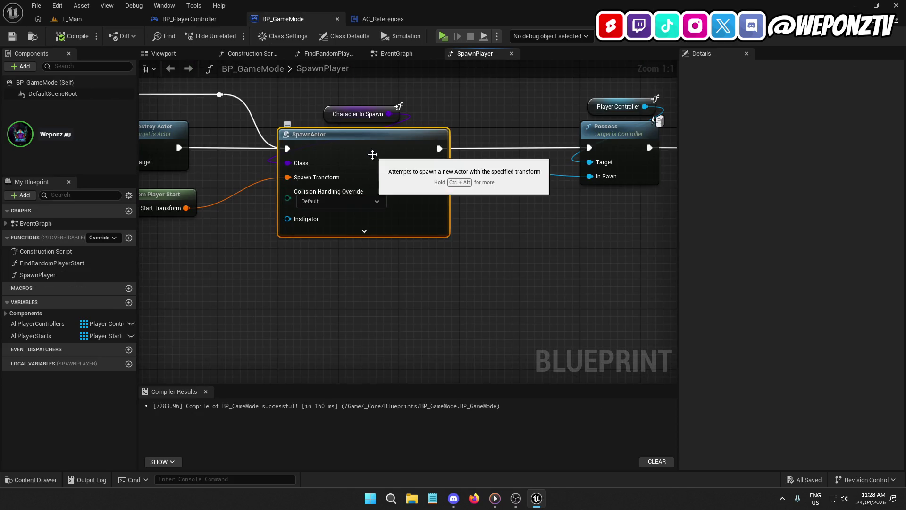
{"action": "left_click", "coordinate": [382, 19]}
{"action": "left_click_drag", "start_coordinate": [390, 83], "coordinate": [633, 137]}
{"action": "left_click_drag", "start_coordinate": [462, 109], "coordinate": [555, 131]}
{"action": "left_click", "coordinate": [349, 177]}
{"action": "left_click_drag", "start_coordinate": [523, 263], "coordinate": [345, 251]}
{"action": "left_click_drag", "start_coordinate": [541, 165], "coordinate": [369, 231]}
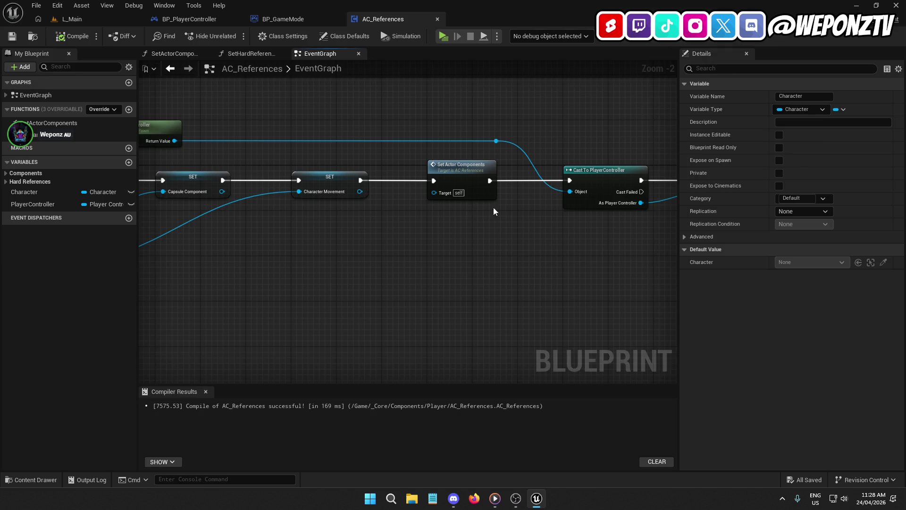
- Inspect Set Actor Components and drag a wire from Cast To PlayerController's Cast Failed output
{"action": "left_click", "coordinate": [355, 162]}
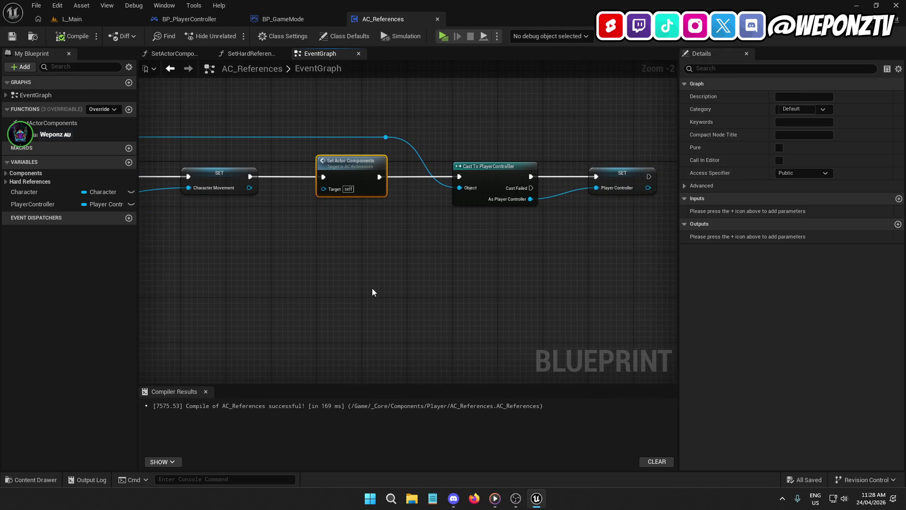
{"action": "left_click", "coordinate": [469, 178]}
{"action": "mouse_move", "coordinate": [532, 188]}
{"action": "left_mouse_down"}
{"action": "mouse_move", "coordinate": [610, 259]}
{"action": "mouse_move", "coordinate": [607, 278]}
{"action": "mouse_move", "coordinate": [595, 274]}
{"action": "mouse_move", "coordinate": [623, 264]}
{"action": "mouse_move", "coordinate": [559, 293]}
{"action": "left_mouse_up"}
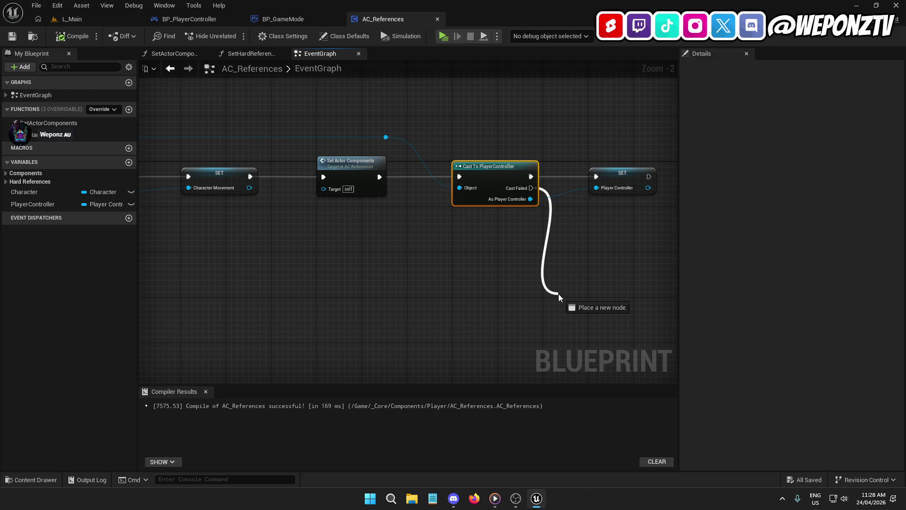
{"action": "left_click_drag", "start_coordinate": [559, 294], "coordinate": [559, 293]}
- Return to BP_PlayerController and nudge the Set Hard References node
{"action": "left_click", "coordinate": [282, 17]}
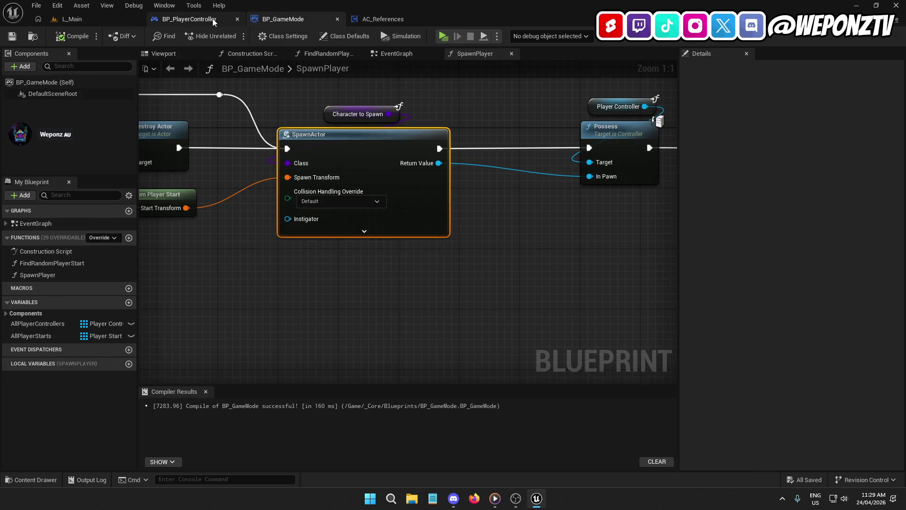
{"action": "left_click", "coordinate": [214, 20]}
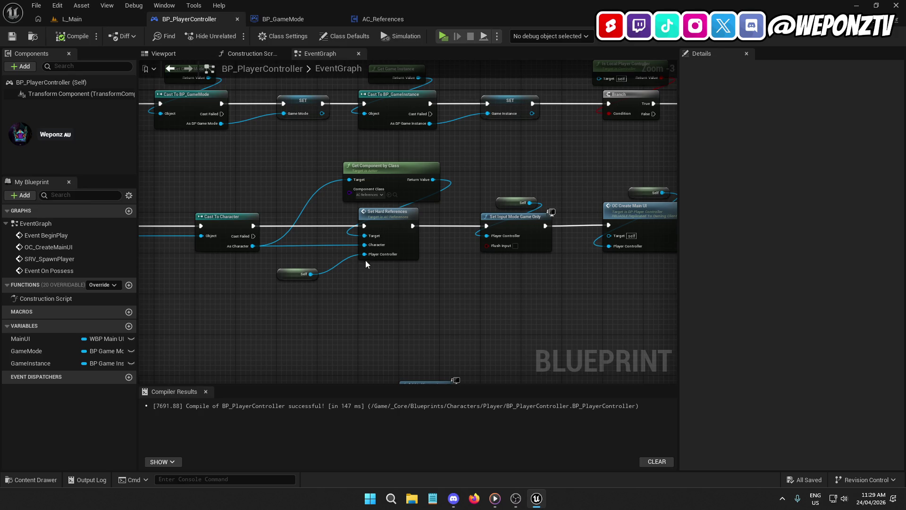
{"action": "mouse_move", "coordinate": [393, 222]}
{"action": "left_mouse_down"}
{"action": "mouse_move", "coordinate": [393, 241]}
{"action": "mouse_move", "coordinate": [359, 271]}
{"action": "mouse_move", "coordinate": [360, 312]}
{"action": "mouse_move", "coordinate": [348, 317]}
{"action": "mouse_move", "coordinate": [261, 294]}
{"action": "mouse_move", "coordinate": [190, 294]}
{"action": "left_mouse_up"}
- In SetHardReferences, set PlayerController from the function input between SET BP Player Character and the cast
{"action": "double_click", "coordinate": [384, 218]}
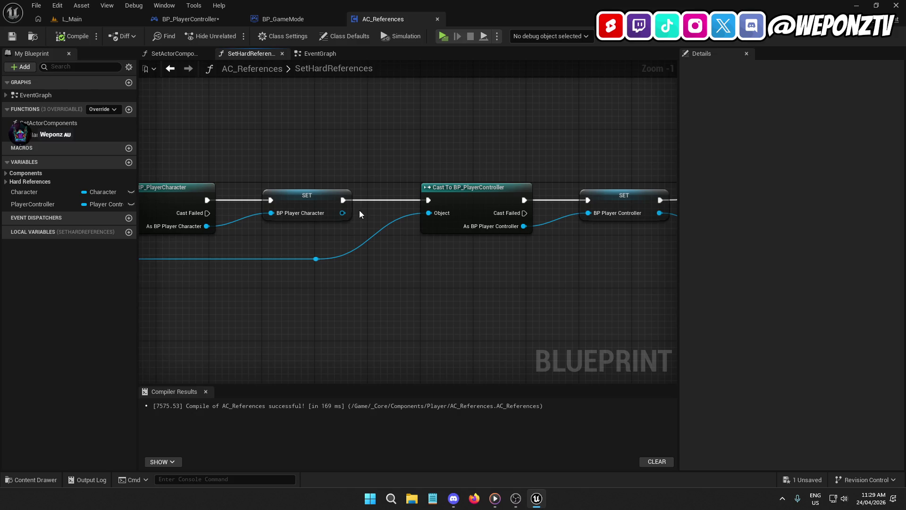
{"action": "mouse_move", "coordinate": [356, 242]}
{"action": "left_mouse_down"}
{"action": "mouse_move", "coordinate": [582, 233]}
{"action": "mouse_move", "coordinate": [184, 253]}
{"action": "mouse_move", "coordinate": [247, 244]}
{"action": "mouse_move", "coordinate": [309, 174]}
{"action": "left_mouse_up"}
{"action": "key", "text": "Escape"}
{"action": "mouse_move", "coordinate": [44, 201]}
{"action": "left_mouse_down"}
{"action": "mouse_move", "coordinate": [360, 150]}
{"action": "mouse_move", "coordinate": [382, 182]}
{"action": "left_mouse_up"}
{"action": "left_click", "coordinate": [382, 179]}
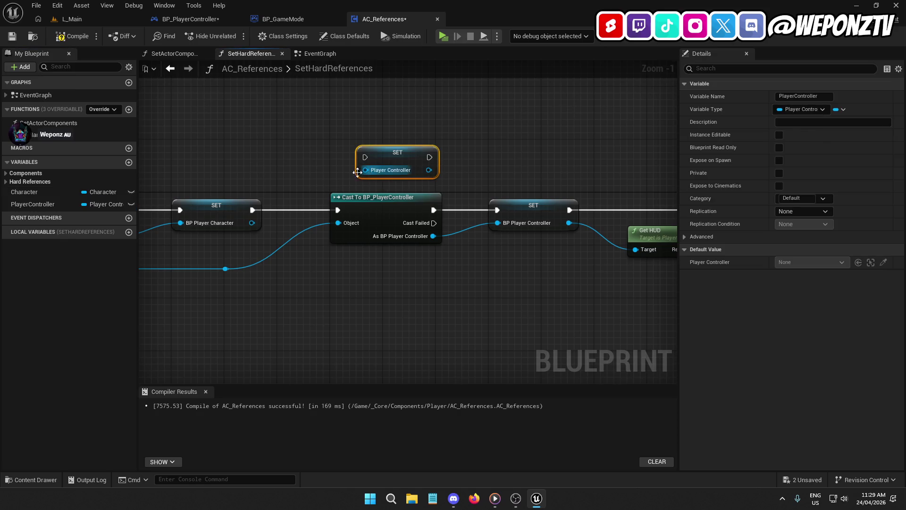
{"action": "left_click_drag", "start_coordinate": [226, 268], "coordinate": [365, 170]}
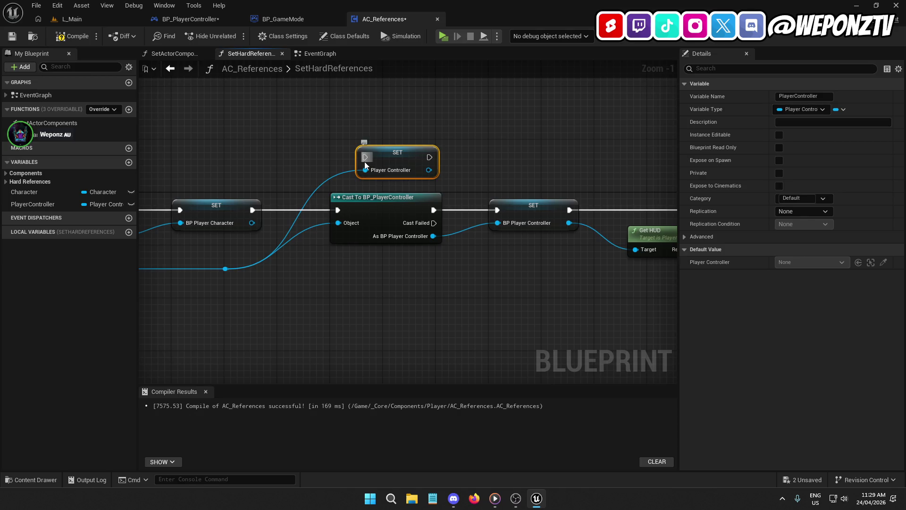
{"action": "left_click_drag", "start_coordinate": [253, 209], "coordinate": [365, 157]}
{"action": "left_click_drag", "start_coordinate": [429, 157], "coordinate": [338, 209]}
- Compile and save AC_References, then break the Set Actor Components link to Cast To PlayerController
{"action": "left_click", "coordinate": [79, 39]}
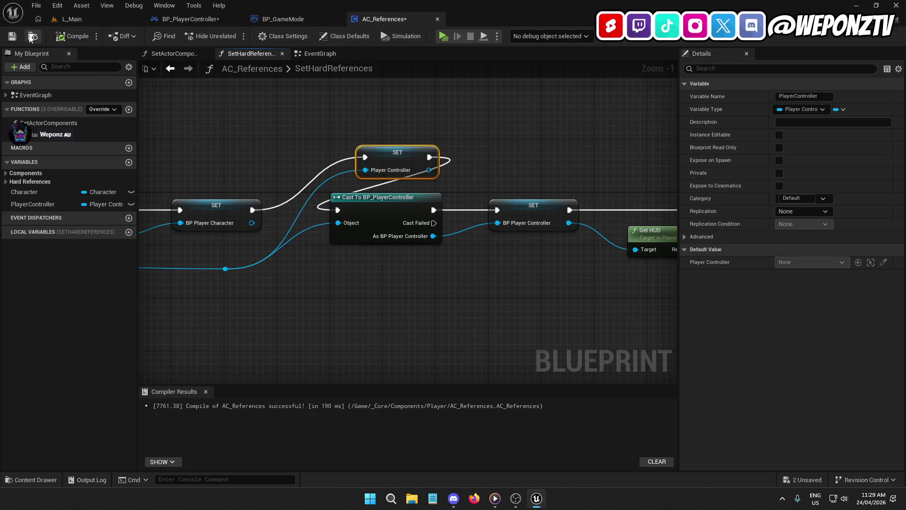
{"action": "left_click", "coordinate": [12, 36]}
{"action": "double_click", "coordinate": [335, 68]}
{"action": "left_click", "coordinate": [326, 53]}
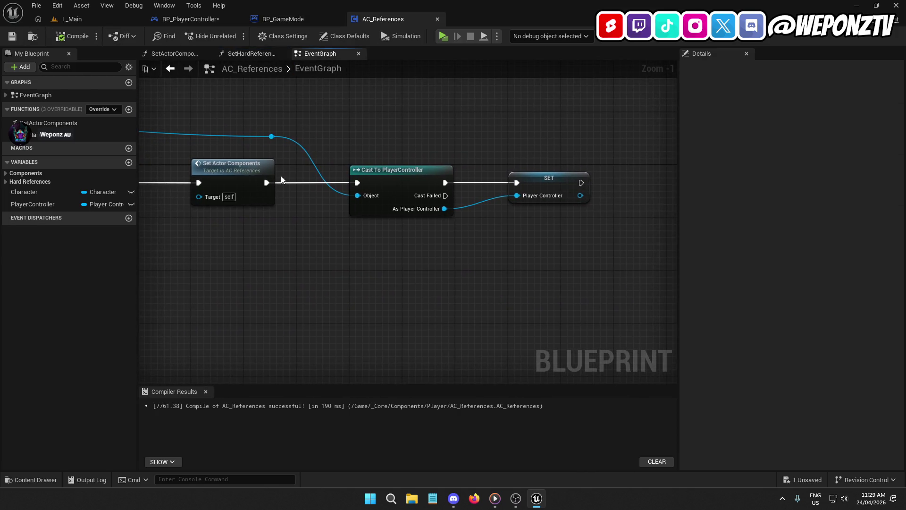
{"action": "right_click", "coordinate": [268, 183]}
{"action": "left_click", "coordinate": [301, 208]}
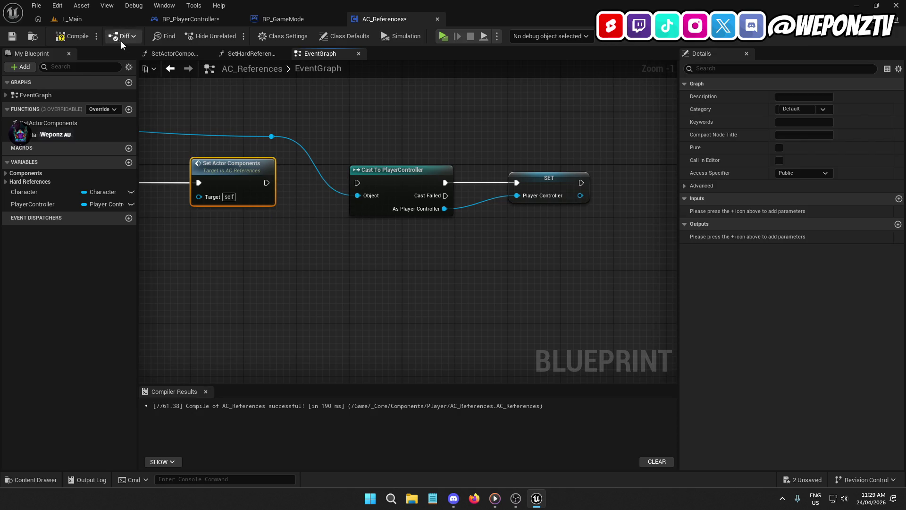
{"action": "left_click", "coordinate": [81, 21]}
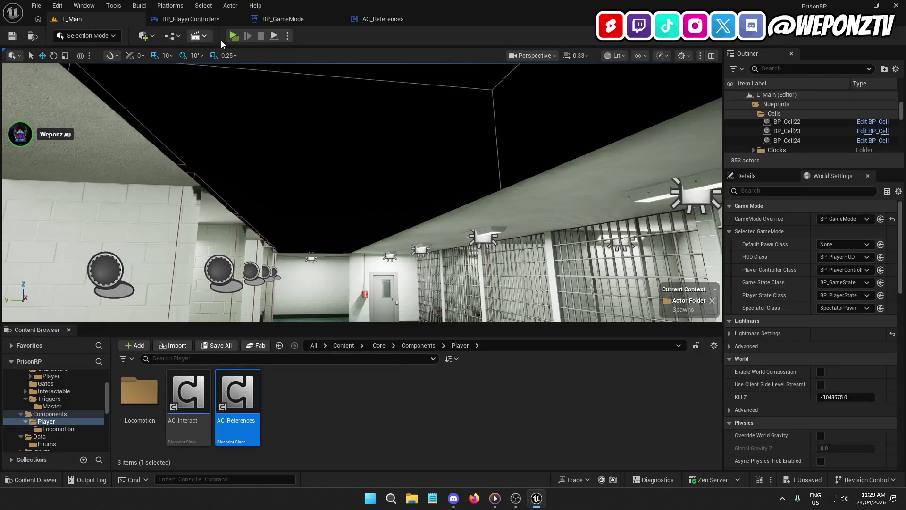
{"action": "left_click", "coordinate": [233, 36]}
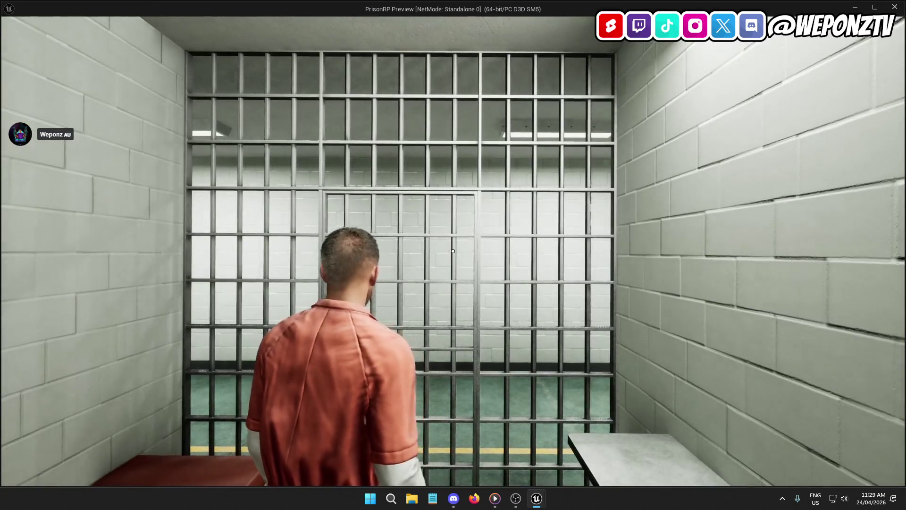
{"action": "key", "text": "Escape"}
{"action": "left_click", "coordinate": [397, 17]}
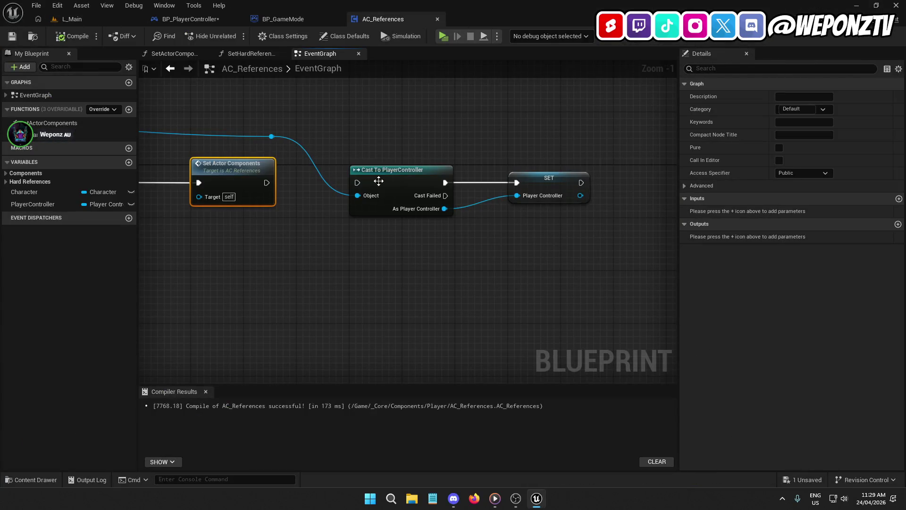
{"action": "left_click_drag", "start_coordinate": [358, 182], "coordinate": [267, 183]}
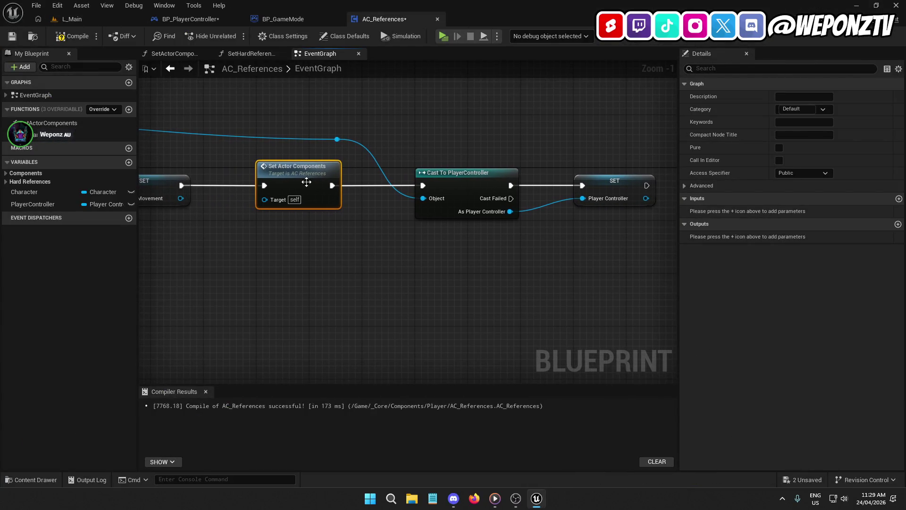
{"action": "mouse_move", "coordinate": [357, 261]}
{"action": "left_mouse_down"}
{"action": "mouse_move", "coordinate": [547, 255]}
{"action": "mouse_move", "coordinate": [575, 242]}
{"action": "left_mouse_up"}
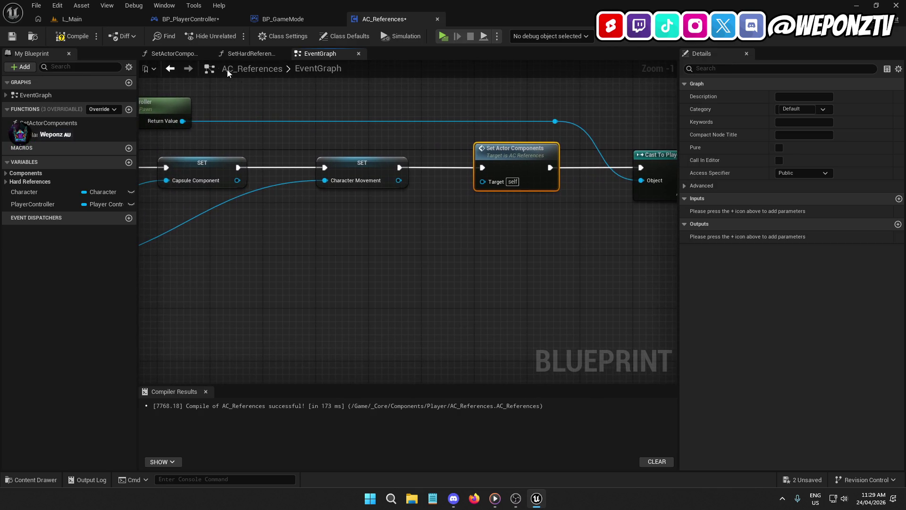
{"action": "left_click", "coordinate": [16, 39]}
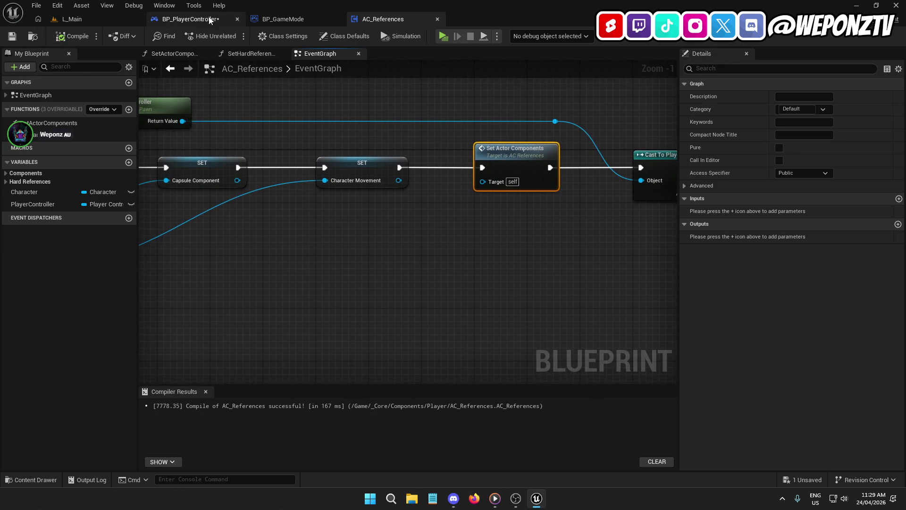
{"action": "left_click", "coordinate": [189, 19]}
{"action": "left_click", "coordinate": [13, 36]}
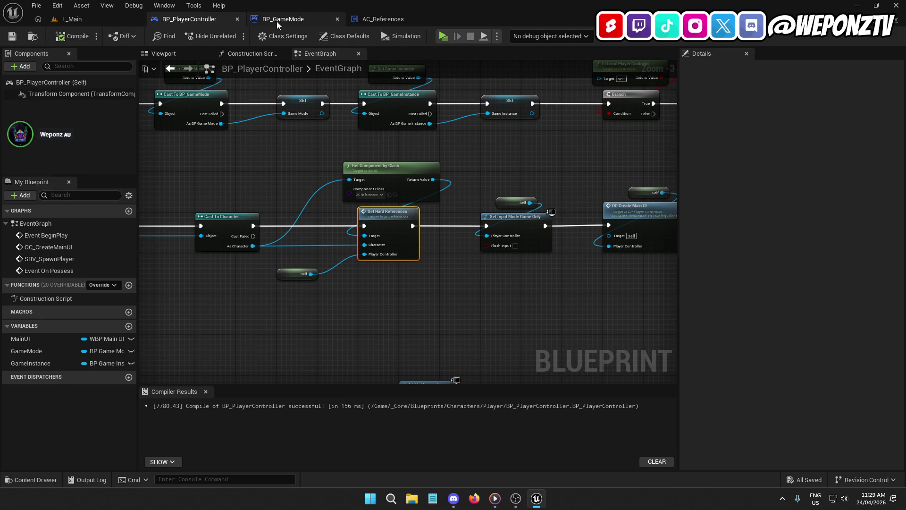
{"action": "left_click", "coordinate": [278, 19]}
{"action": "left_click", "coordinate": [415, 19]}
{"action": "scroll", "coordinate": [521, 195], "scroll_direction": "up", "scroll_amount": 2}
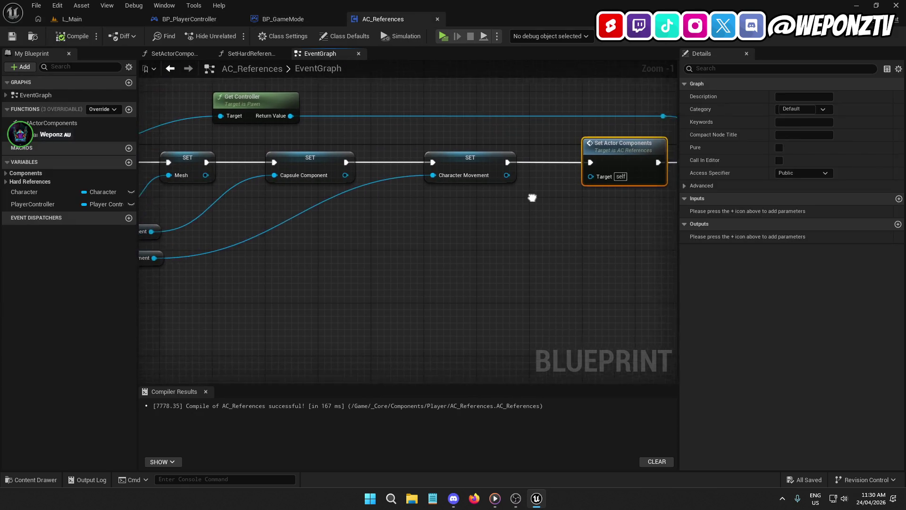
{"action": "left_click_drag", "start_coordinate": [523, 160], "coordinate": [418, 152]}
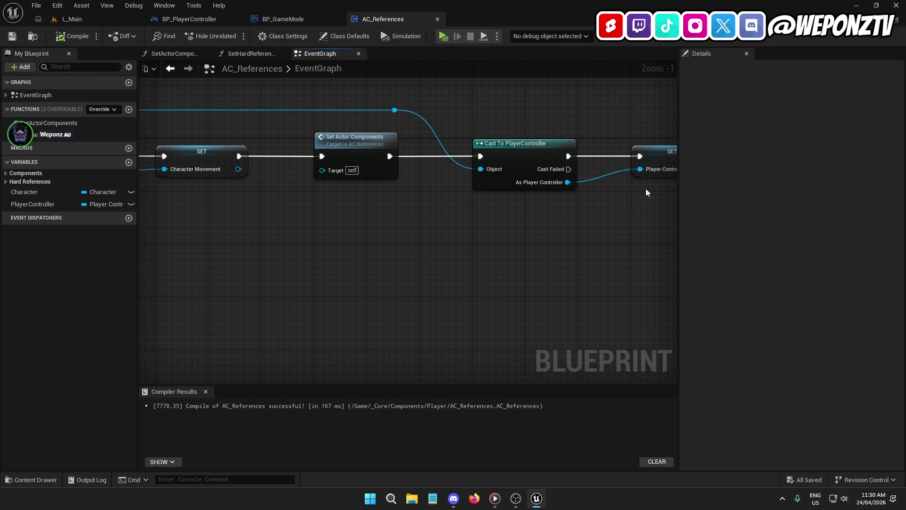
{"action": "left_click", "coordinate": [658, 161]}
{"action": "left_click", "coordinate": [215, 19]}
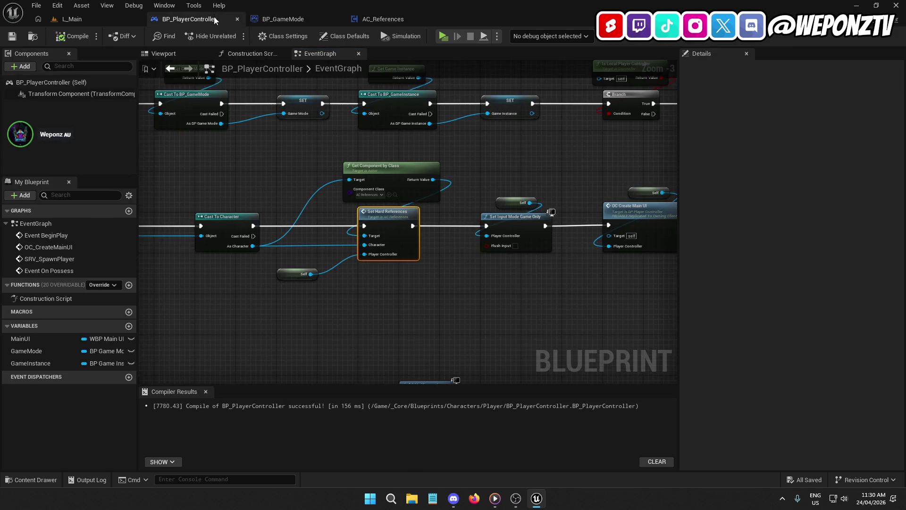
{"action": "left_click", "coordinate": [285, 19]}
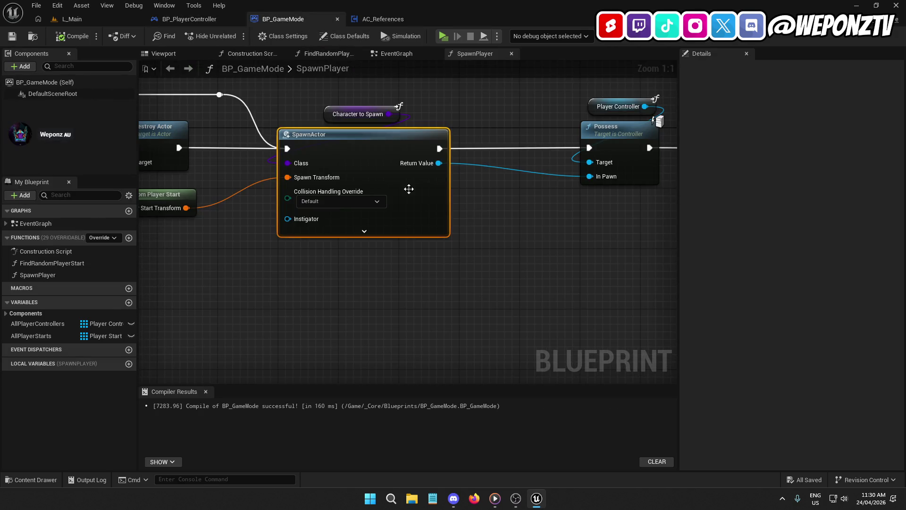
{"action": "left_click", "coordinate": [227, 19]}
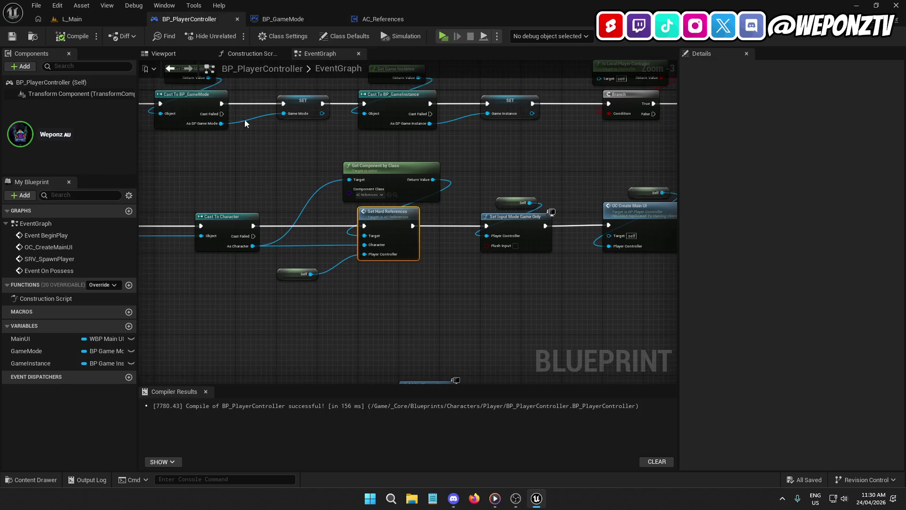
{"action": "mouse_move", "coordinate": [290, 188]}
{"action": "left_mouse_down"}
{"action": "mouse_move", "coordinate": [445, 178]}
{"action": "mouse_move", "coordinate": [362, 198]}
{"action": "left_mouse_up"}
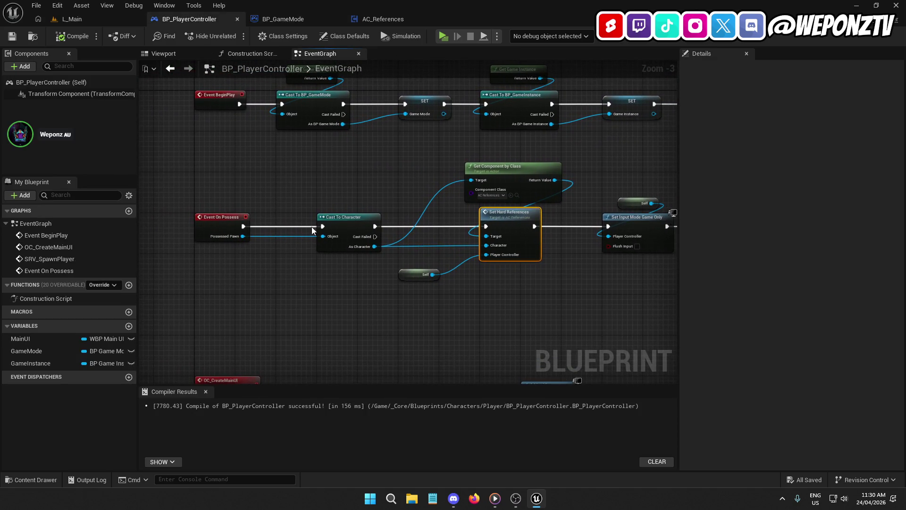
{"action": "left_click_drag", "start_coordinate": [420, 307], "coordinate": [401, 184]}
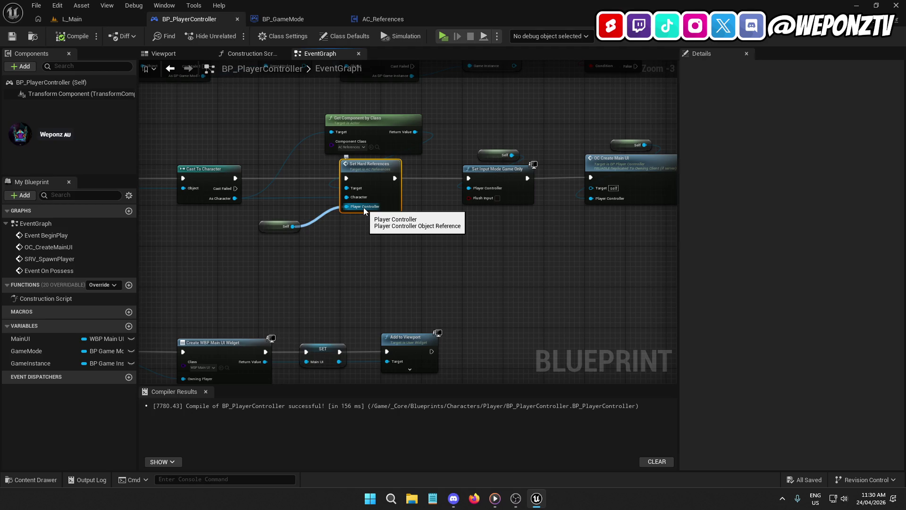
- Add Get Controller for the possessed character and a Cast To PlayerController node beneath it
{"action": "mouse_move", "coordinate": [236, 204]}
{"action": "left_mouse_down"}
{"action": "mouse_move", "coordinate": [317, 195]}
{"action": "mouse_move", "coordinate": [310, 214]}
{"action": "mouse_move", "coordinate": [324, 224]}
{"action": "left_mouse_up"}
{"action": "type", "text": "getcon"}
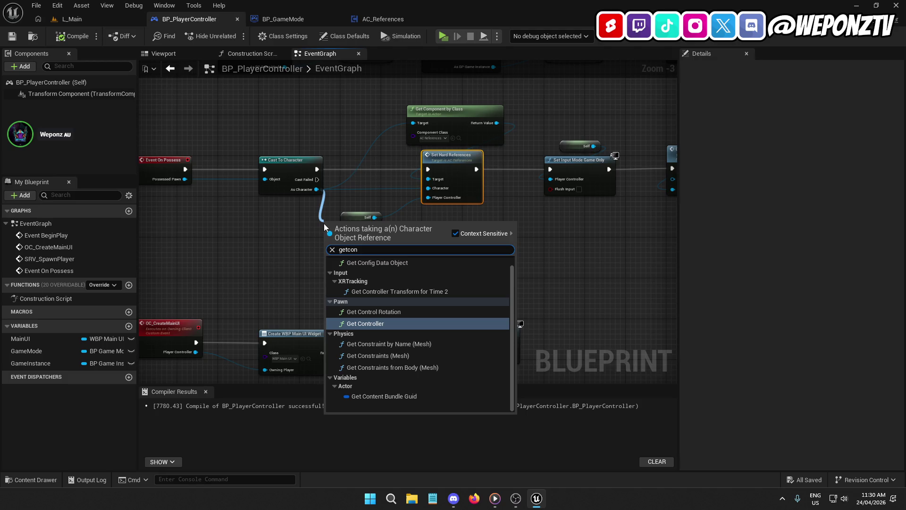
{"action": "left_click", "coordinate": [366, 323]}
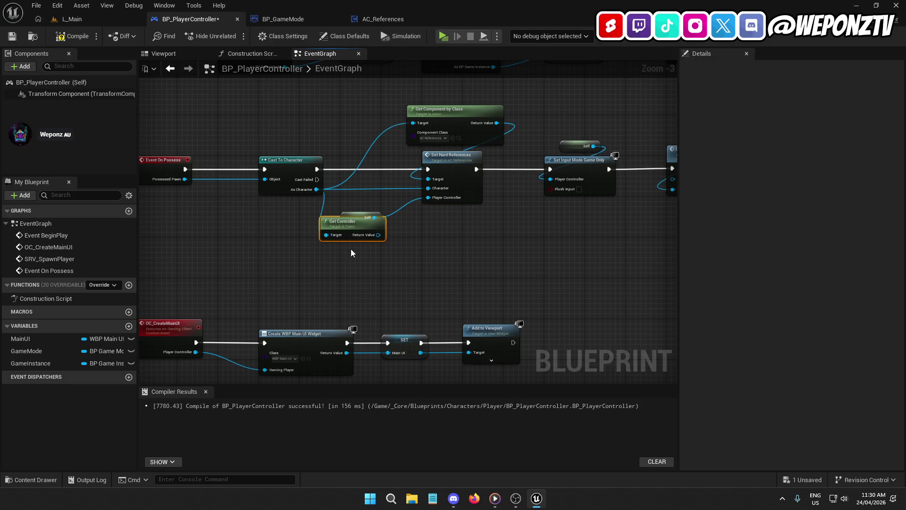
{"action": "left_click_drag", "start_coordinate": [307, 223], "coordinate": [246, 212]}
{"action": "mouse_move", "coordinate": [307, 225]}
{"action": "left_mouse_down"}
{"action": "mouse_move", "coordinate": [279, 251]}
{"action": "mouse_move", "coordinate": [281, 262]}
{"action": "left_mouse_up"}
{"action": "type", "text": "castto"}
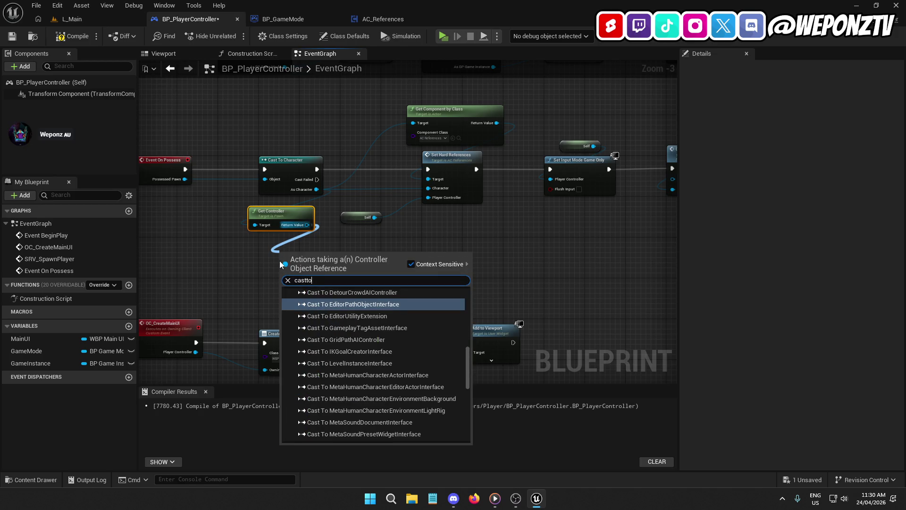
{"action": "type", "text": "pla"}
{"action": "left_click", "coordinate": [338, 310]}
{"action": "left_click_drag", "start_coordinate": [326, 252], "coordinate": [296, 246]}
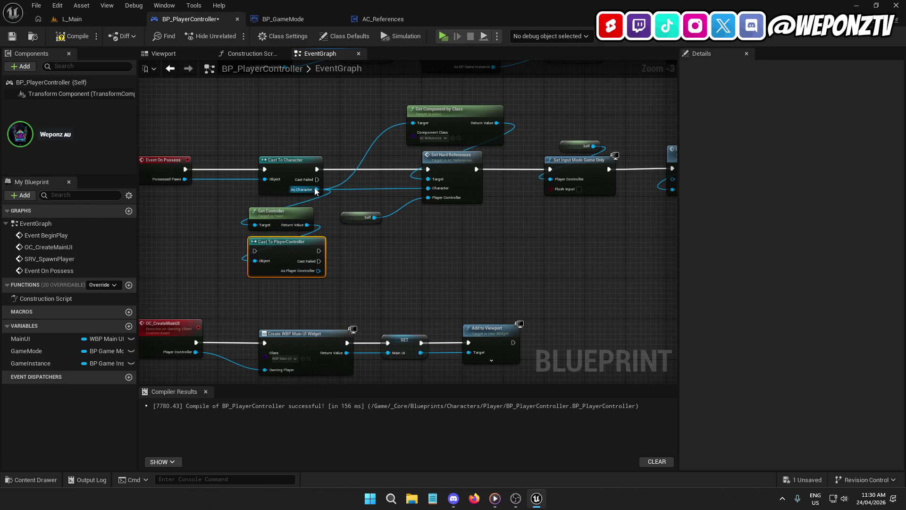
- Wire the controller cast after Cast To Character into Set Hard References, deleting the Self node
{"action": "left_click_drag", "start_coordinate": [315, 172], "coordinate": [255, 251]}
{"action": "scroll", "coordinate": [255, 250], "scroll_direction": "up", "scroll_amount": 1}
{"action": "mouse_move", "coordinate": [321, 277]}
{"action": "left_mouse_down"}
{"action": "mouse_move", "coordinate": [338, 274]}
{"action": "mouse_move", "coordinate": [344, 257]}
{"action": "mouse_move", "coordinate": [386, 222]}
{"action": "mouse_move", "coordinate": [444, 195]}
{"action": "left_mouse_up"}
{"action": "scroll", "coordinate": [446, 195], "scroll_direction": "up", "scroll_amount": 1}
{"action": "left_click_drag", "start_coordinate": [405, 230], "coordinate": [377, 217]}
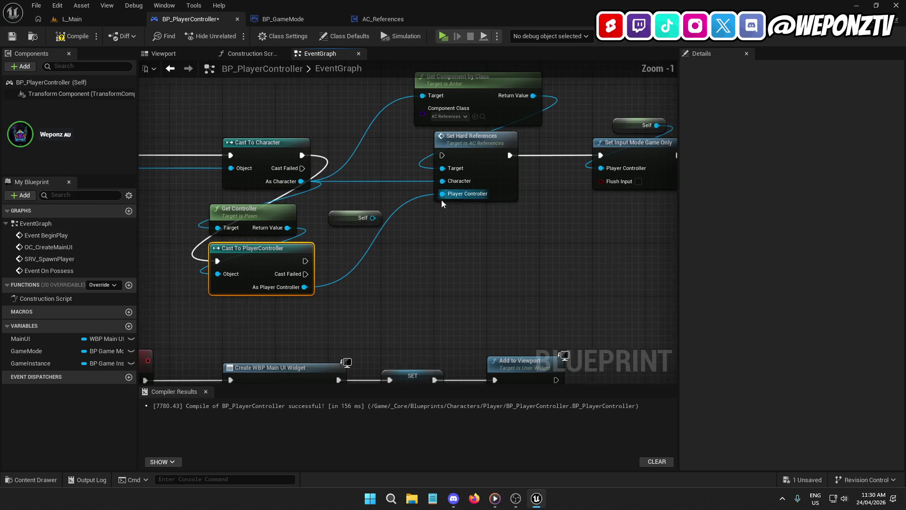
{"action": "key", "text": "Delete"}
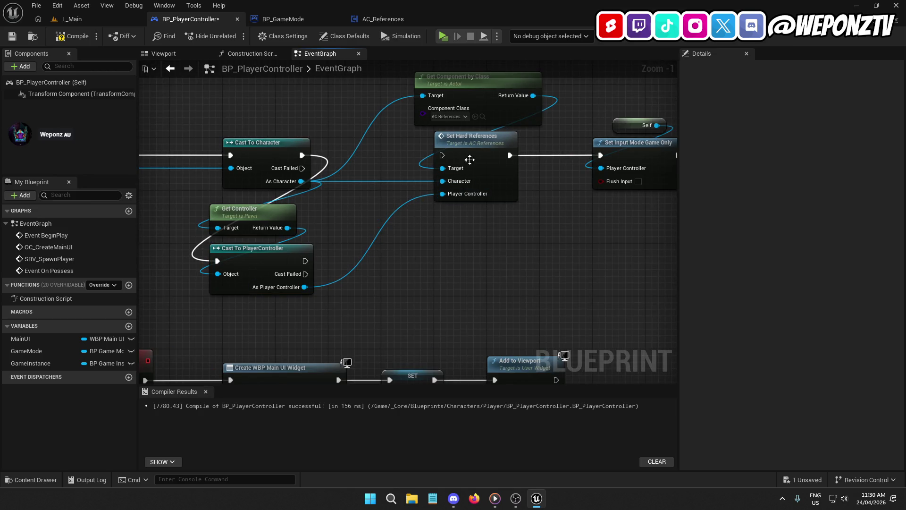
{"action": "mouse_move", "coordinate": [442, 156]}
{"action": "left_mouse_down"}
{"action": "mouse_move", "coordinate": [309, 154]}
{"action": "mouse_move", "coordinate": [330, 215]}
{"action": "mouse_move", "coordinate": [305, 261]}
{"action": "left_mouse_up"}
{"action": "scroll", "coordinate": [335, 248], "scroll_direction": "up", "scroll_amount": 1}
- Review the Set Hard References function graph, then return to the L_Main level
{"action": "double_click", "coordinate": [492, 142]}
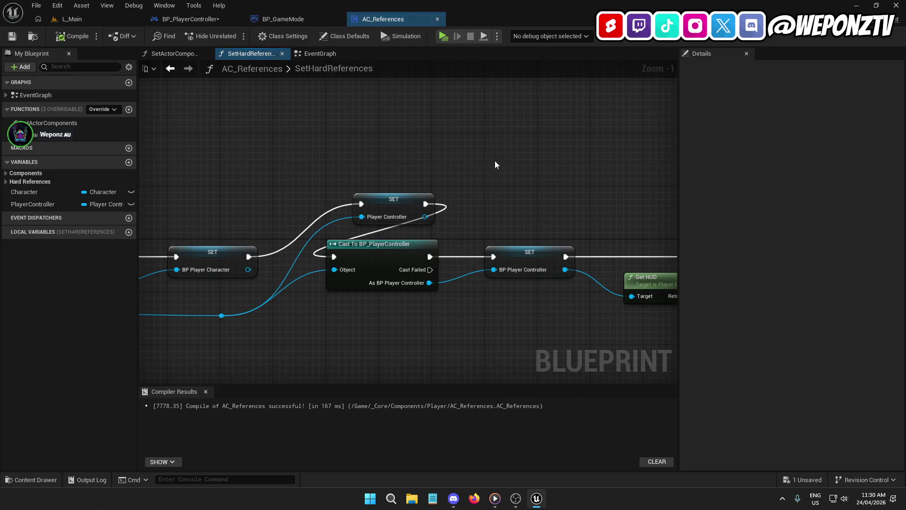
{"action": "mouse_move", "coordinate": [676, 123]}
{"action": "left_mouse_down"}
{"action": "mouse_move", "coordinate": [660, 98]}
{"action": "mouse_move", "coordinate": [535, 98]}
{"action": "left_mouse_up"}
{"action": "mouse_move", "coordinate": [568, 172]}
{"action": "left_mouse_down"}
{"action": "mouse_move", "coordinate": [410, 217]}
{"action": "mouse_move", "coordinate": [234, 228]}
{"action": "mouse_move", "coordinate": [194, 219]}
{"action": "mouse_move", "coordinate": [549, 209]}
{"action": "left_mouse_up"}
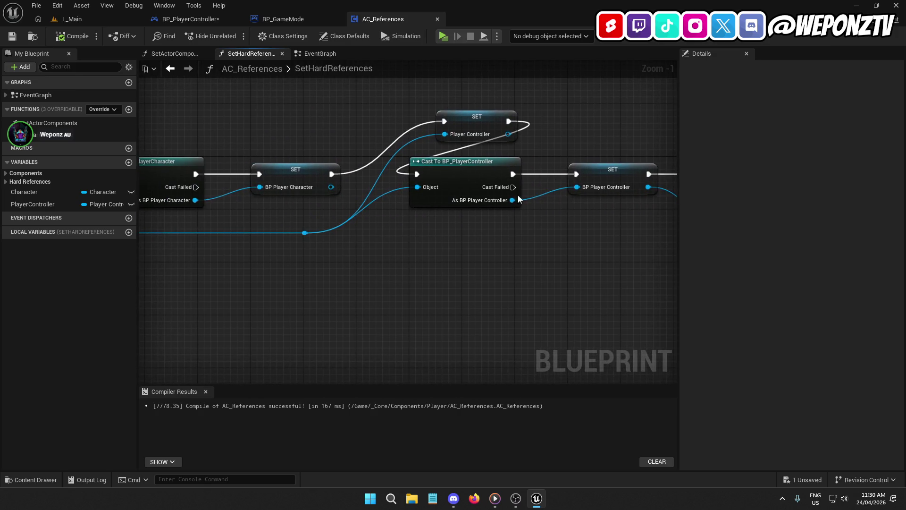
{"action": "left_click", "coordinate": [102, 17]}
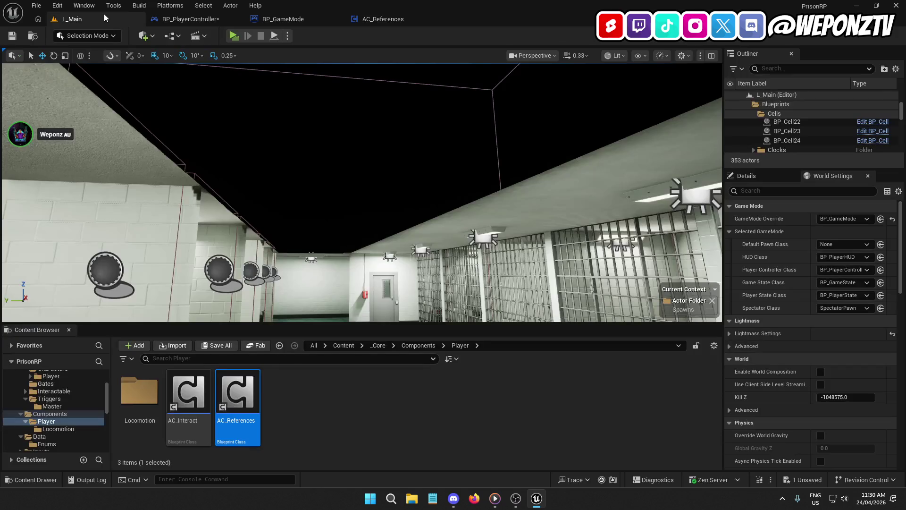
- Compile and save BP_PlayerController, then run and stop a quick play test of L_Main
{"action": "left_click", "coordinate": [203, 21]}
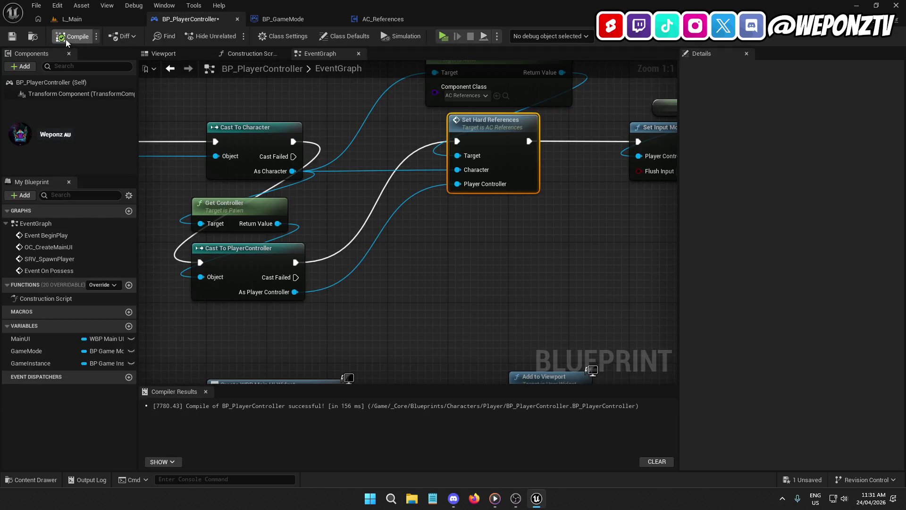
{"action": "left_click", "coordinate": [14, 36]}
{"action": "left_click", "coordinate": [101, 17]}
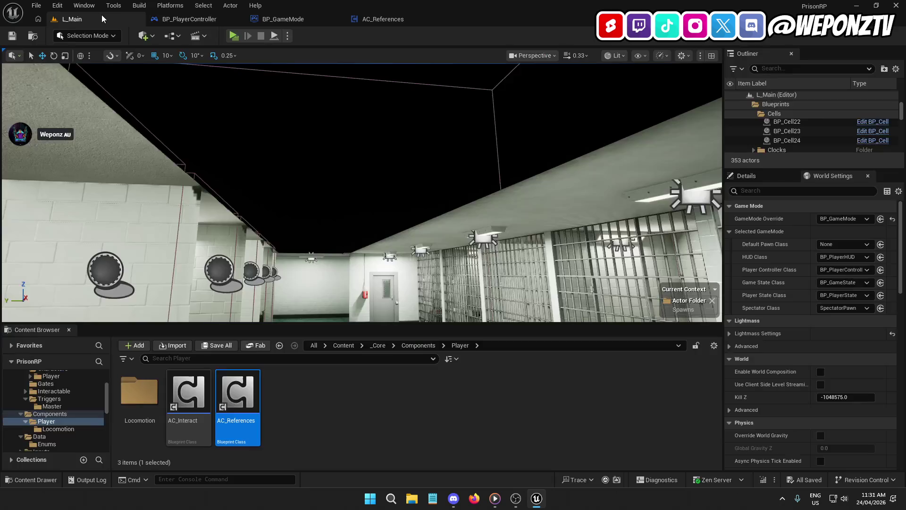
{"action": "left_click", "coordinate": [238, 37]}
{"action": "key", "text": "Escape"}
- Orbit the viewport camera over the cell block and down the corridor
{"action": "mouse_move", "coordinate": [327, 189]}
{"action": "left_mouse_down"}
{"action": "mouse_move", "coordinate": [351, 184]}
{"action": "mouse_move", "coordinate": [434, 123]}
{"action": "left_mouse_up"}
{"action": "mouse_move", "coordinate": [382, 140]}
{"action": "left_mouse_down"}
{"action": "mouse_move", "coordinate": [255, 153]}
{"action": "mouse_move", "coordinate": [291, 179]}
{"action": "left_mouse_up"}
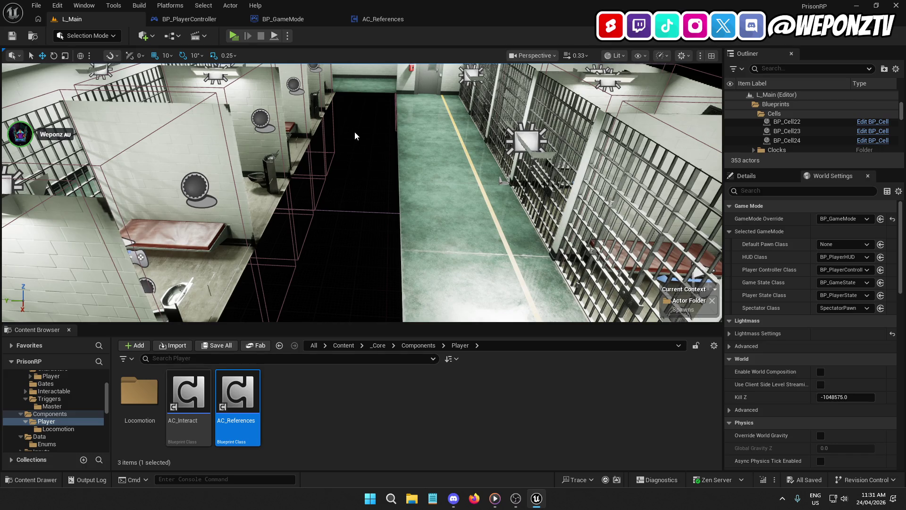
{"action": "scroll", "coordinate": [307, 140], "scroll_direction": "down", "scroll_amount": 3}
{"action": "left_click_drag", "start_coordinate": [307, 140], "coordinate": [309, 151]}
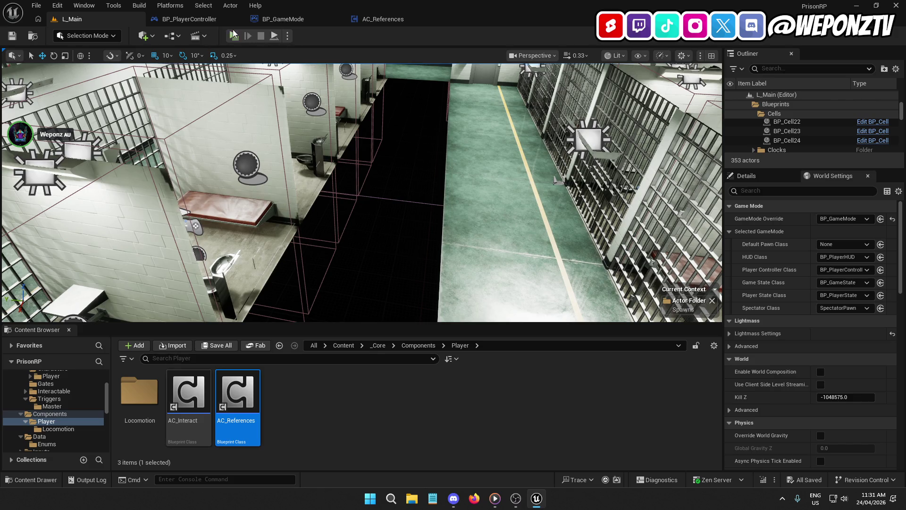
{"action": "left_click", "coordinate": [213, 21]}
- Open the Set Hard References function from BP_PlayerController's graph and review its nodes
{"action": "scroll", "coordinate": [428, 220], "scroll_direction": "down", "scroll_amount": 5}
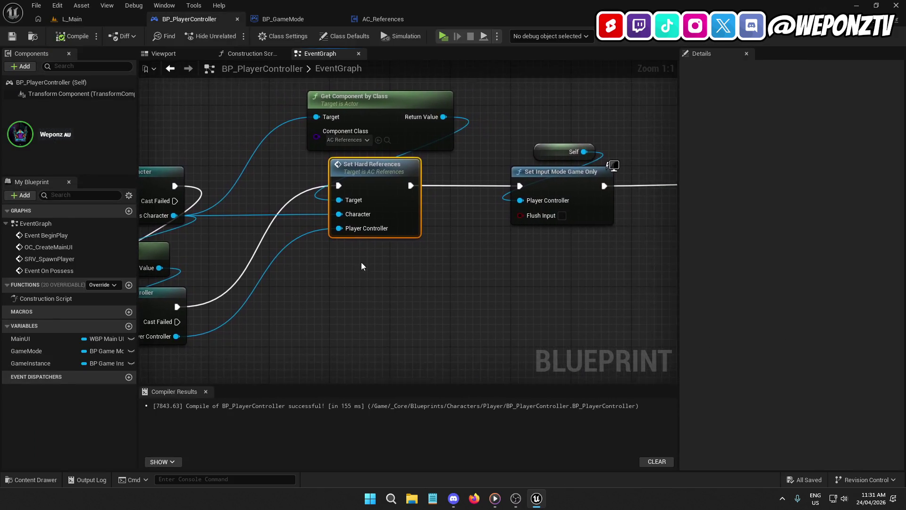
{"action": "scroll", "coordinate": [355, 239], "scroll_direction": "up", "scroll_amount": 1}
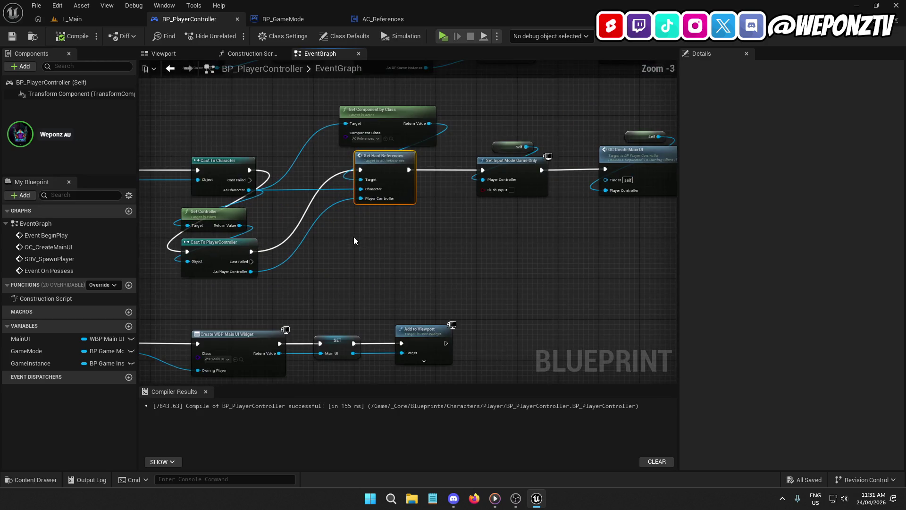
{"action": "mouse_move", "coordinate": [456, 249]}
{"action": "left_mouse_down"}
{"action": "mouse_move", "coordinate": [225, 306]}
{"action": "mouse_move", "coordinate": [141, 247]}
{"action": "mouse_move", "coordinate": [141, 235]}
{"action": "mouse_move", "coordinate": [167, 305]}
{"action": "mouse_move", "coordinate": [384, 253]}
{"action": "mouse_move", "coordinate": [572, 236]}
{"action": "left_mouse_up"}
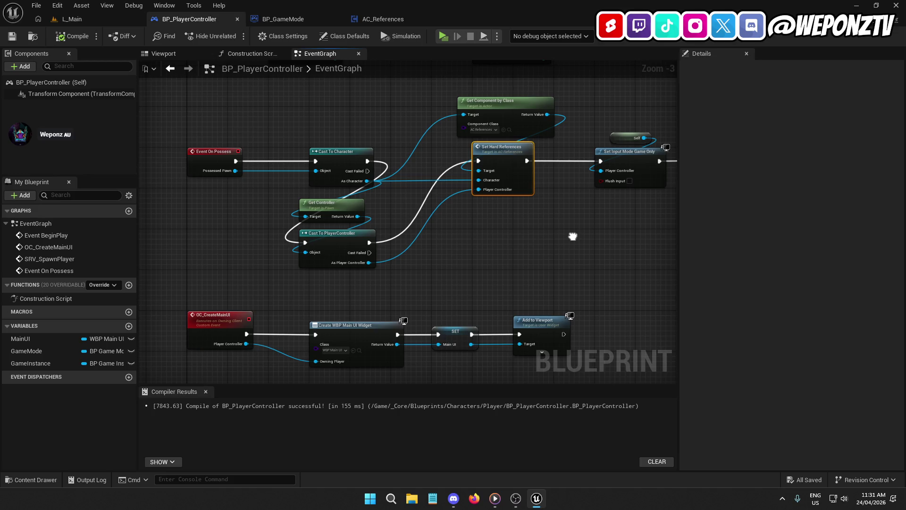
{"action": "double_click", "coordinate": [506, 158]}
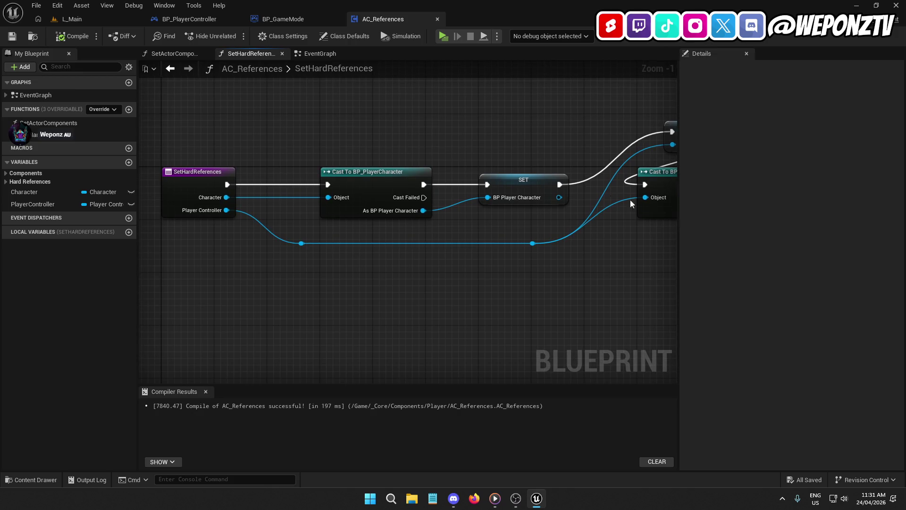
{"action": "left_click", "coordinate": [316, 18]}
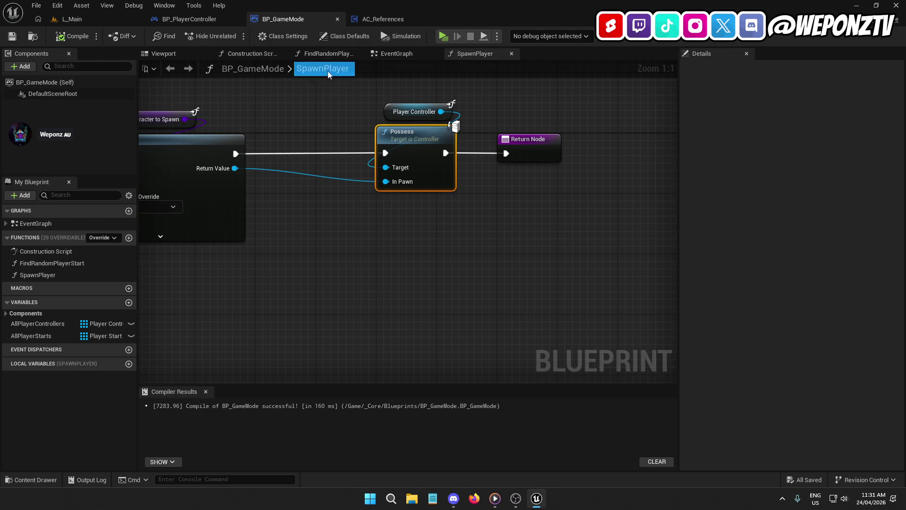
{"action": "left_click", "coordinate": [198, 19]}
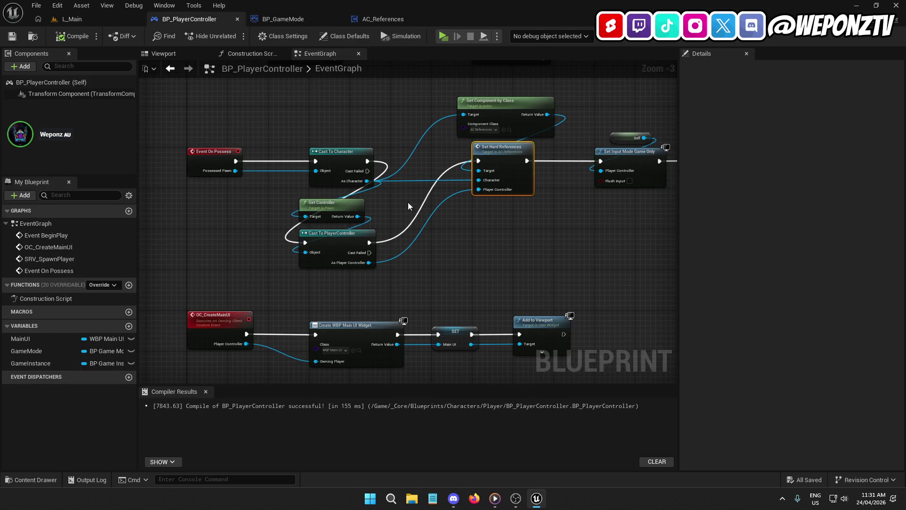
{"action": "left_click_drag", "start_coordinate": [529, 234], "coordinate": [431, 237]}
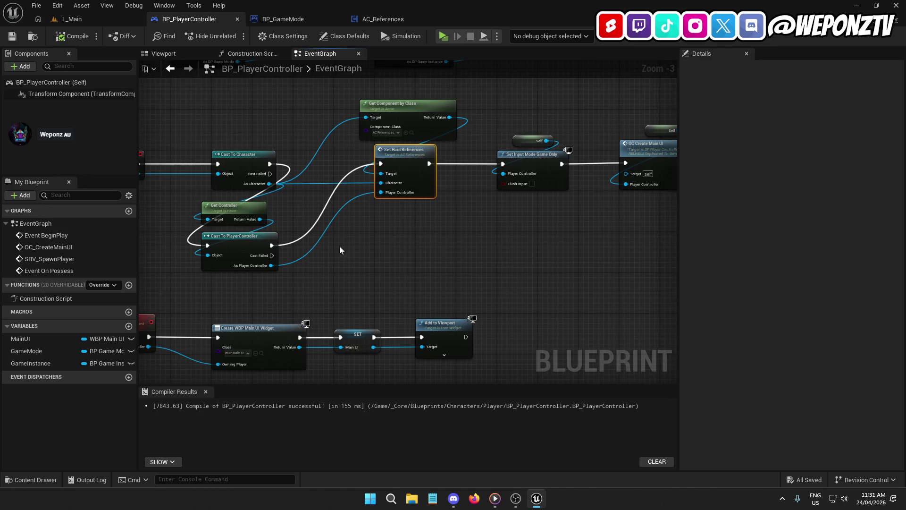
{"action": "double_click", "coordinate": [409, 155]}
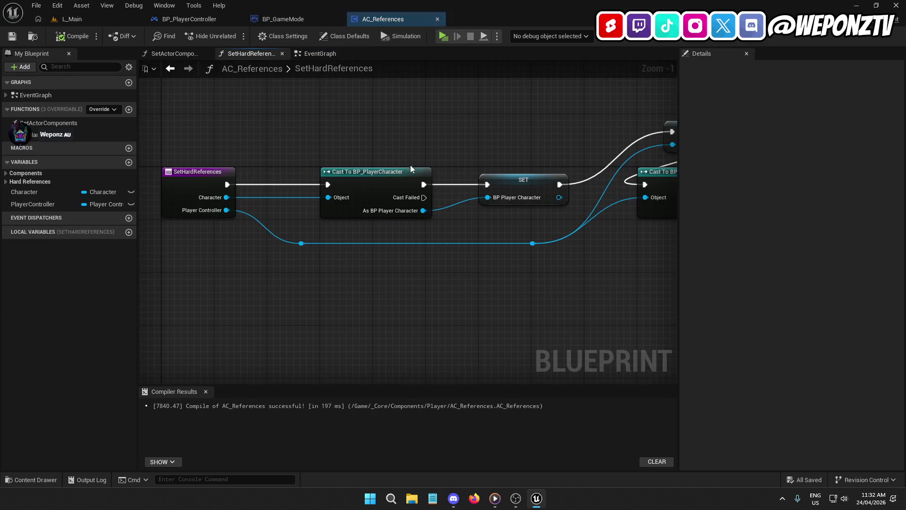
{"action": "mouse_move", "coordinate": [551, 156]}
{"action": "left_mouse_down"}
{"action": "mouse_move", "coordinate": [212, 151]}
{"action": "mouse_move", "coordinate": [467, 143]}
{"action": "left_mouse_up"}
{"action": "scroll", "coordinate": [486, 155], "scroll_direction": "down", "scroll_amount": 2}
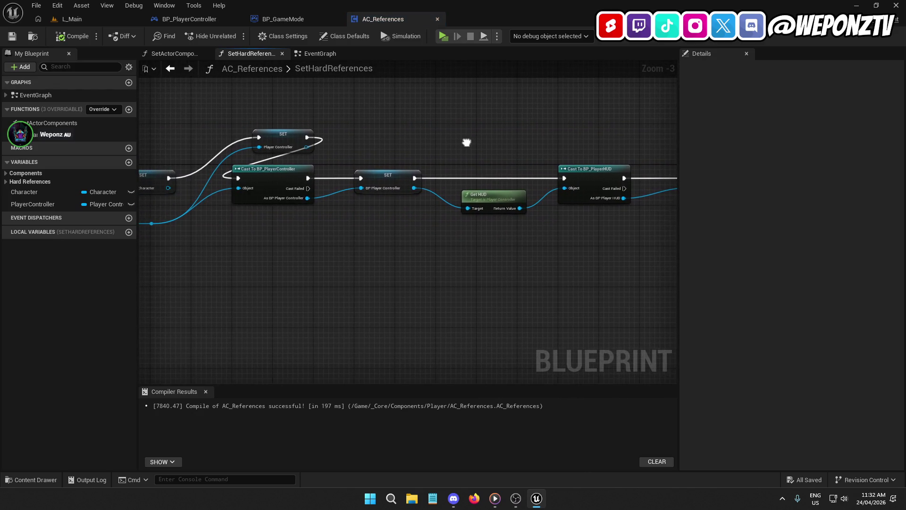
- Inspect BP_GameMode's SpawnPlayer: SpawnActor, Character to Spawn, Possess and the entry node's inputs
{"action": "left_click", "coordinate": [306, 15]}
{"action": "left_click_drag", "start_coordinate": [358, 125], "coordinate": [642, 108]}
{"action": "left_click", "coordinate": [427, 149]}
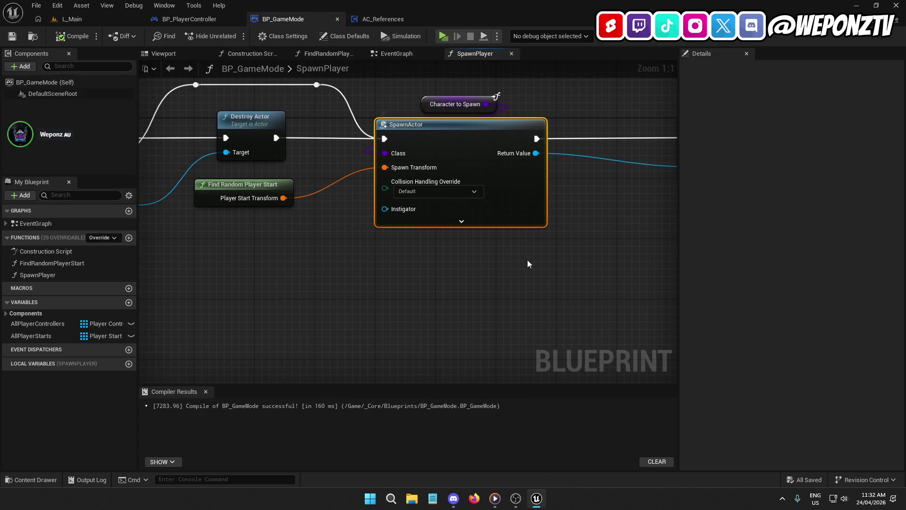
{"action": "left_click_drag", "start_coordinate": [495, 284], "coordinate": [348, 91]}
{"action": "left_click_drag", "start_coordinate": [377, 189], "coordinate": [195, 207]}
{"action": "left_click_drag", "start_coordinate": [550, 242], "coordinate": [487, 79]}
{"action": "left_click", "coordinate": [411, 110]}
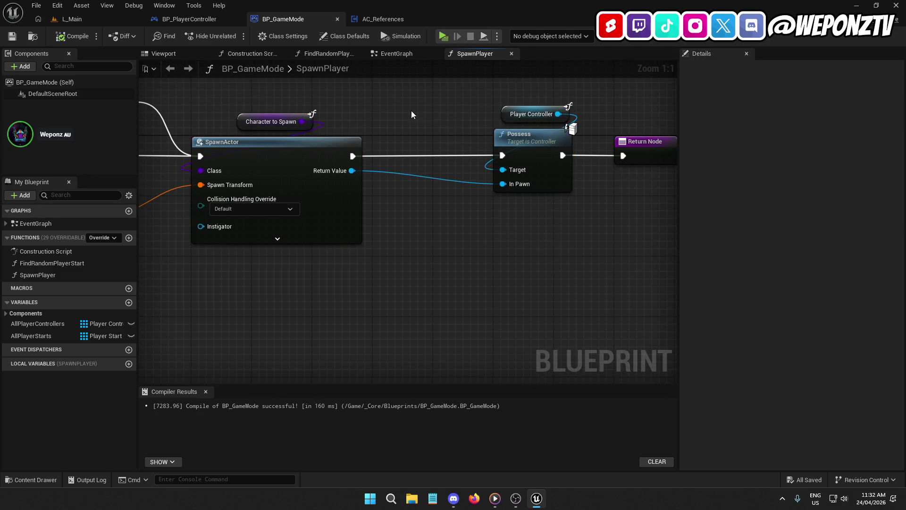
{"action": "left_click_drag", "start_coordinate": [411, 110], "coordinate": [773, 118]}
{"action": "left_click_drag", "start_coordinate": [141, 105], "coordinate": [480, 103]}
{"action": "left_click", "coordinate": [290, 124]}
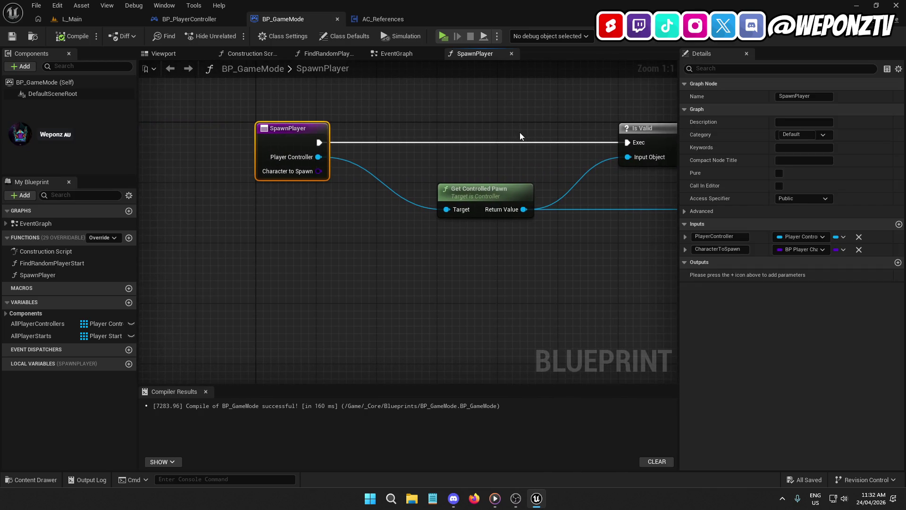
- Check the SetHardReferences entry node and BP_PlayerController's On Possess chain
{"action": "left_click", "coordinate": [395, 23]}
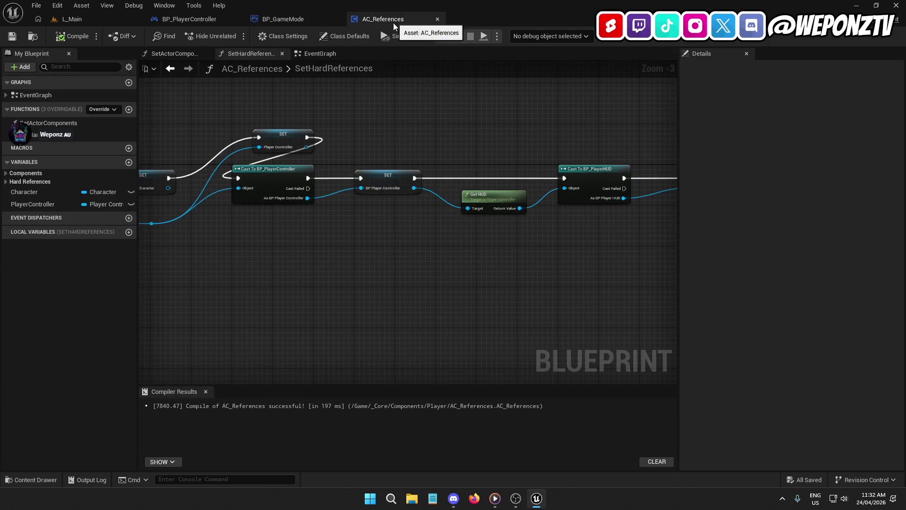
{"action": "left_click_drag", "start_coordinate": [345, 135], "coordinate": [715, 129]}
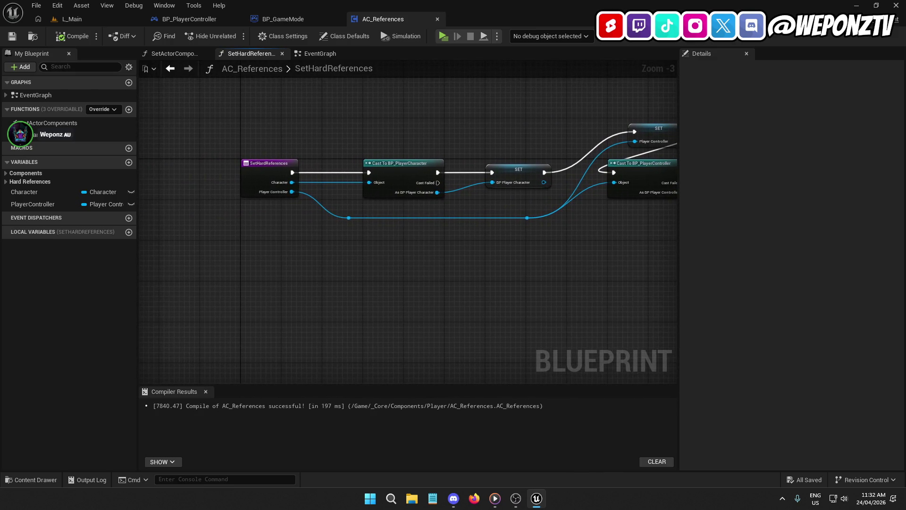
{"action": "left_click", "coordinate": [185, 19]}
{"action": "left_click", "coordinate": [294, 176]}
{"action": "mouse_move", "coordinate": [362, 241]}
{"action": "left_mouse_down"}
{"action": "mouse_move", "coordinate": [84, 236]}
{"action": "mouse_move", "coordinate": [219, 216]}
{"action": "left_mouse_up"}
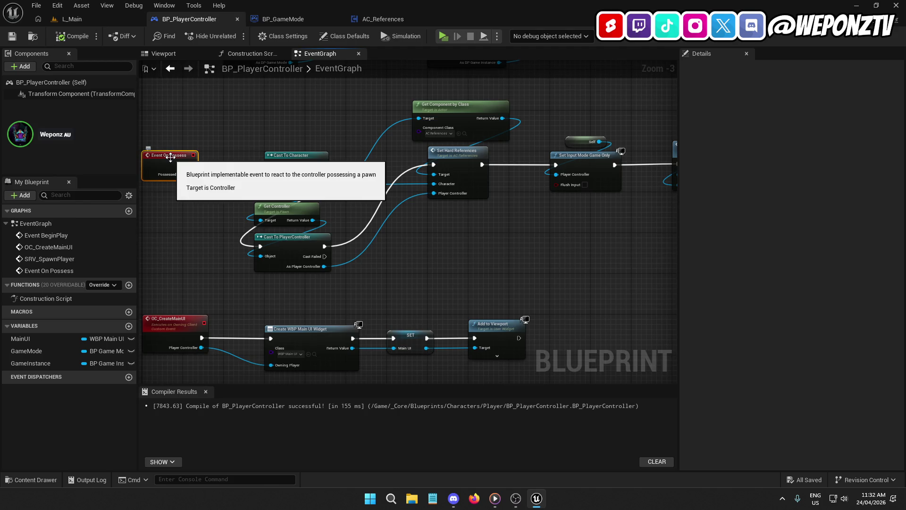
{"action": "left_click", "coordinate": [320, 19]}
- Add a Get Component by Class node set to AC References, with a Set Hard References node from it
{"action": "mouse_move", "coordinate": [491, 152]}
{"action": "left_mouse_down"}
{"action": "mouse_move", "coordinate": [266, 147]}
{"action": "mouse_move", "coordinate": [360, 221]}
{"action": "left_mouse_up"}
{"action": "type", "text": "getco"}
{"action": "scroll", "coordinate": [438, 284], "scroll_direction": "up", "scroll_amount": 5}
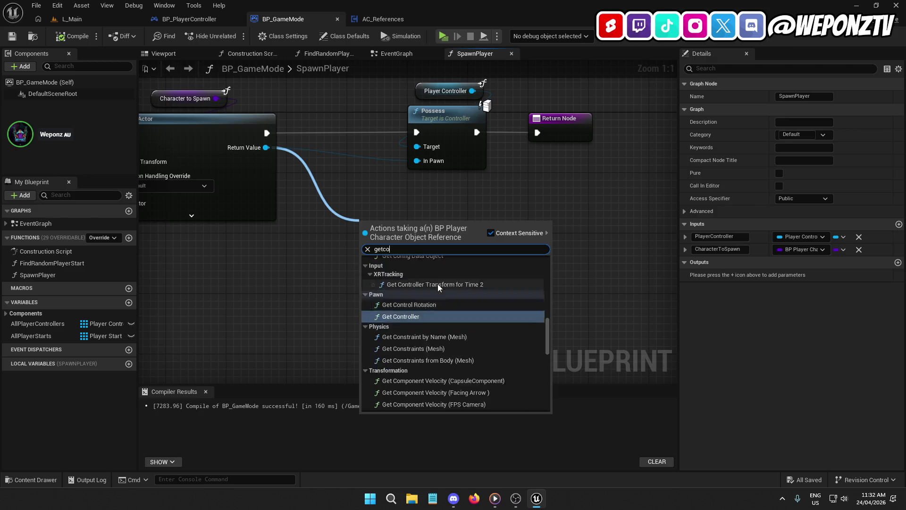
{"action": "scroll", "coordinate": [548, 295], "scroll_direction": "up", "scroll_amount": 5}
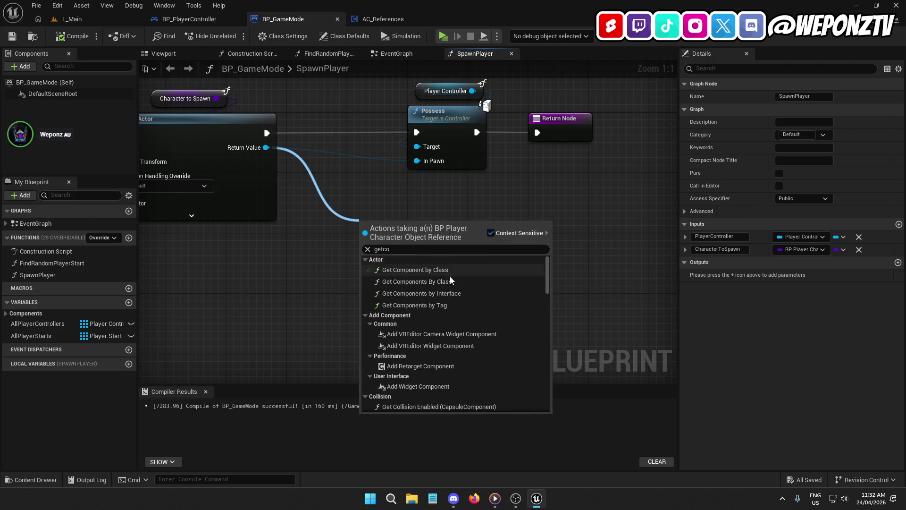
{"action": "left_click", "coordinate": [429, 269]}
{"action": "left_click_drag", "start_coordinate": [471, 215], "coordinate": [463, 207]}
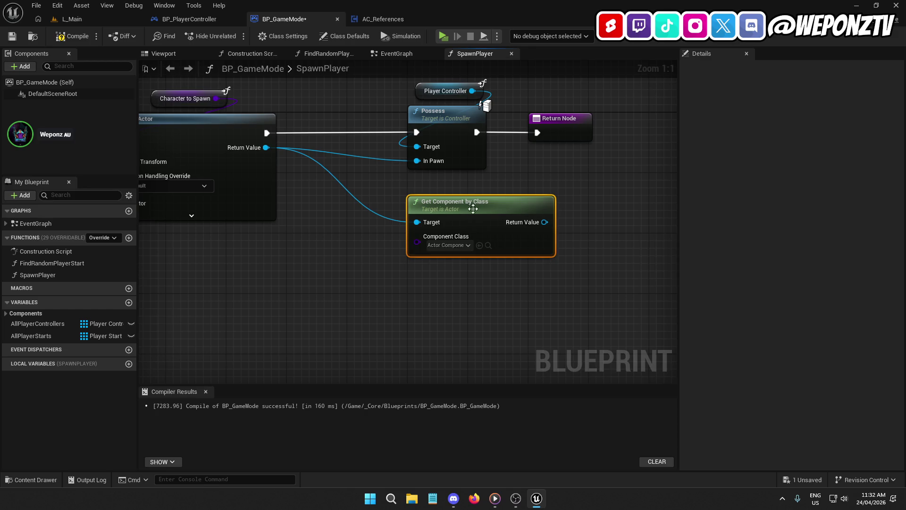
{"action": "left_click", "coordinate": [451, 245]}
{"action": "left_click", "coordinate": [476, 350]}
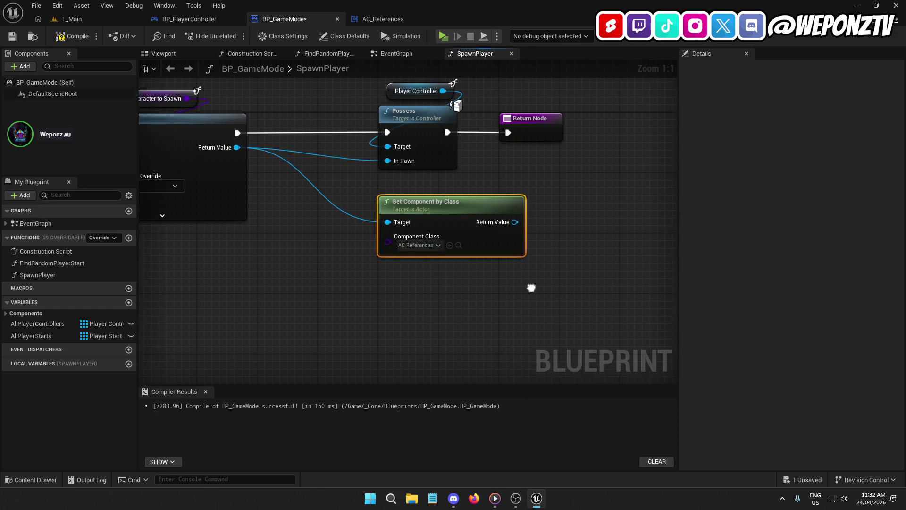
{"action": "mouse_move", "coordinate": [450, 228]}
{"action": "left_mouse_down"}
{"action": "mouse_move", "coordinate": [524, 213]}
{"action": "mouse_move", "coordinate": [517, 206]}
{"action": "mouse_move", "coordinate": [536, 178]}
{"action": "left_mouse_up"}
{"action": "type", "text": "seth"}
{"action": "left_click", "coordinate": [571, 254]}
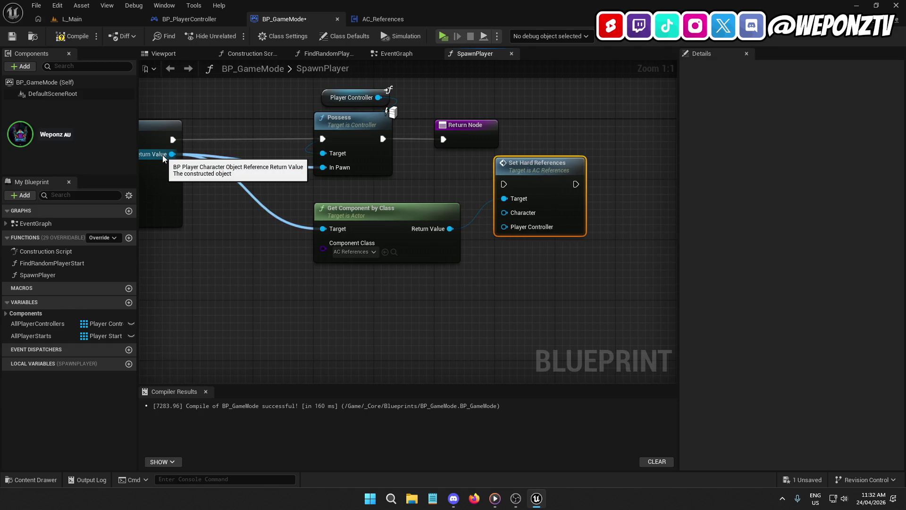
- Feed the spawned character and a copied Player Controller getter into Set Hard References between Possess and Return Node, then compile
{"action": "mouse_move", "coordinate": [172, 158]}
{"action": "left_mouse_down"}
{"action": "mouse_move", "coordinate": [491, 198]}
{"action": "mouse_move", "coordinate": [486, 217]}
{"action": "mouse_move", "coordinate": [504, 213]}
{"action": "mouse_move", "coordinate": [489, 286]}
{"action": "left_mouse_up"}
{"action": "type", "text": "se"}
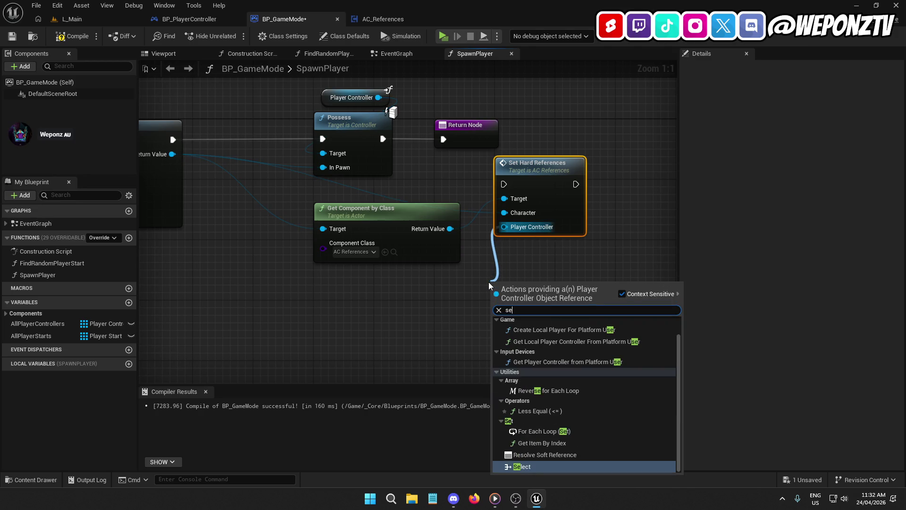
{"action": "type", "text": "lf"}
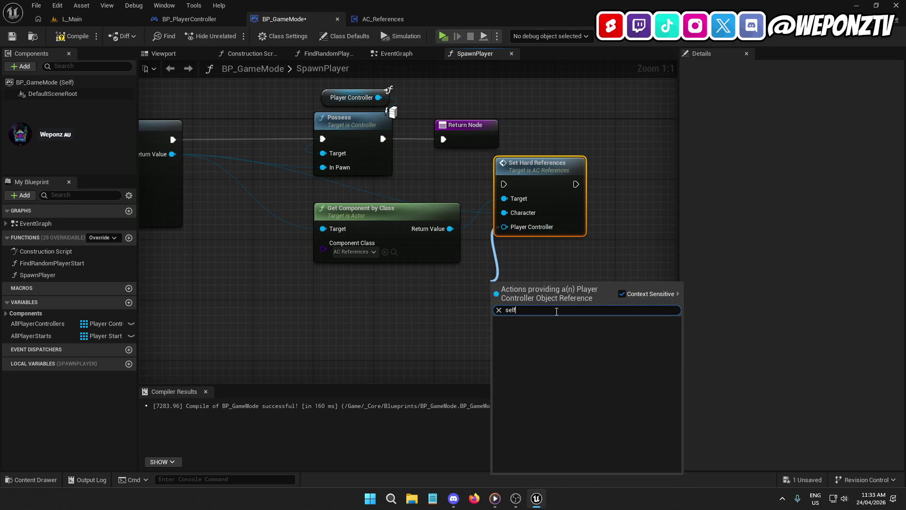
{"action": "left_click", "coordinate": [566, 254]}
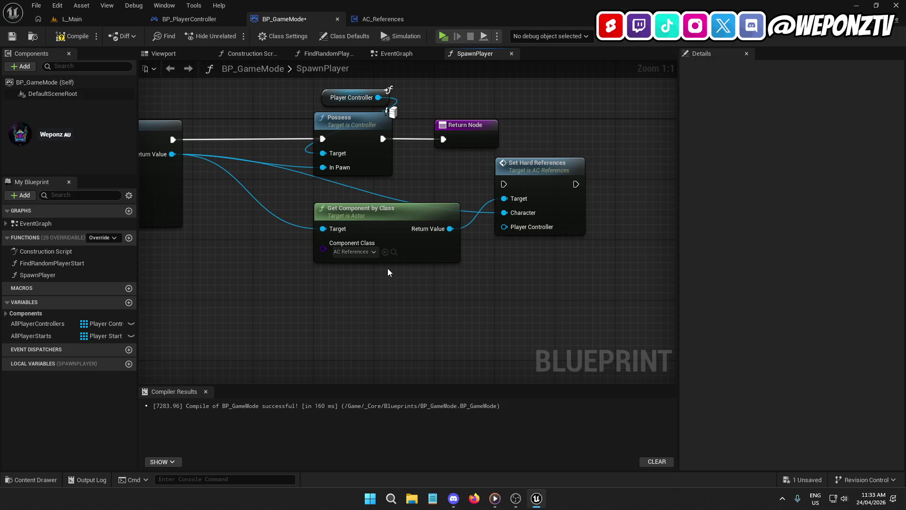
{"action": "left_click", "coordinate": [338, 98]}
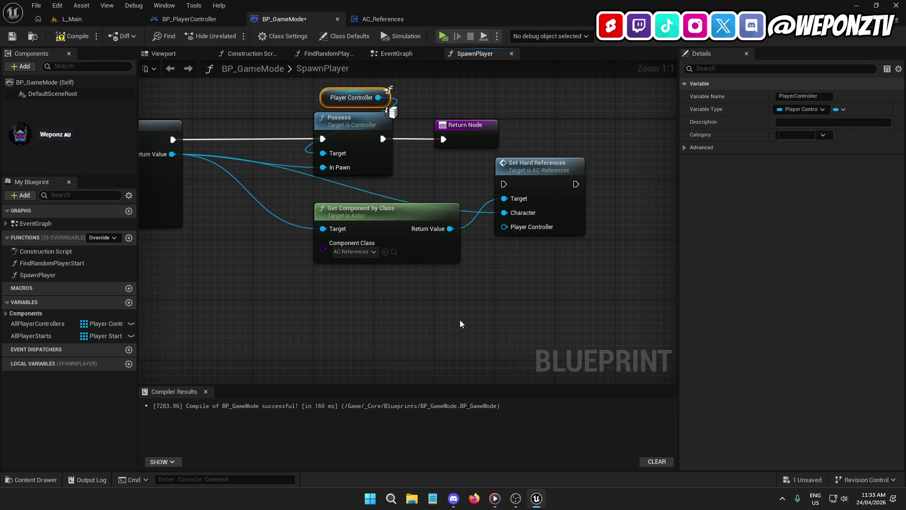
{"action": "key", "text": "ctrl+v"}
{"action": "left_click_drag", "start_coordinate": [500, 301], "coordinate": [504, 227]}
{"action": "left_click_drag", "start_coordinate": [504, 184], "coordinate": [382, 138]}
{"action": "mouse_move", "coordinate": [471, 136]}
{"action": "left_mouse_down"}
{"action": "mouse_move", "coordinate": [645, 142]}
{"action": "mouse_move", "coordinate": [574, 185]}
{"action": "left_mouse_up"}
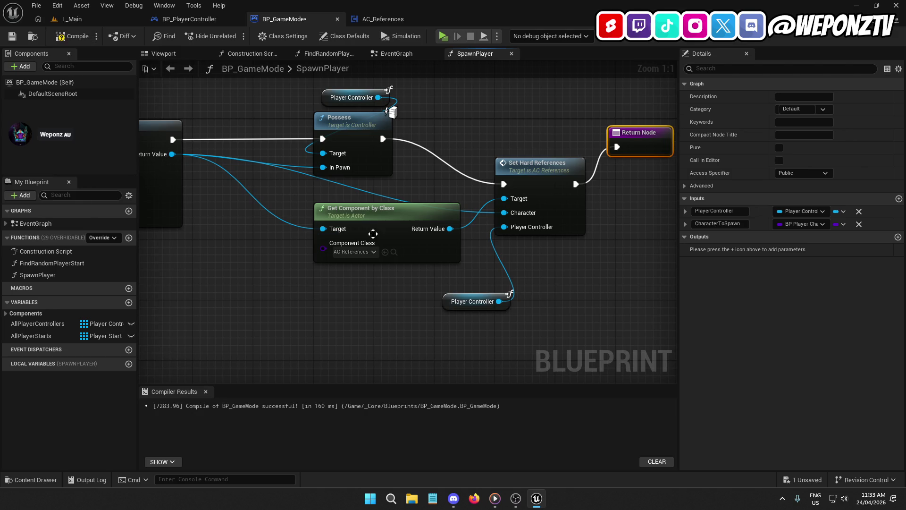
{"action": "left_click", "coordinate": [72, 36]}
- Save BP_GameMode and go to the AC_References EventGraph
{"action": "left_click", "coordinate": [12, 36]}
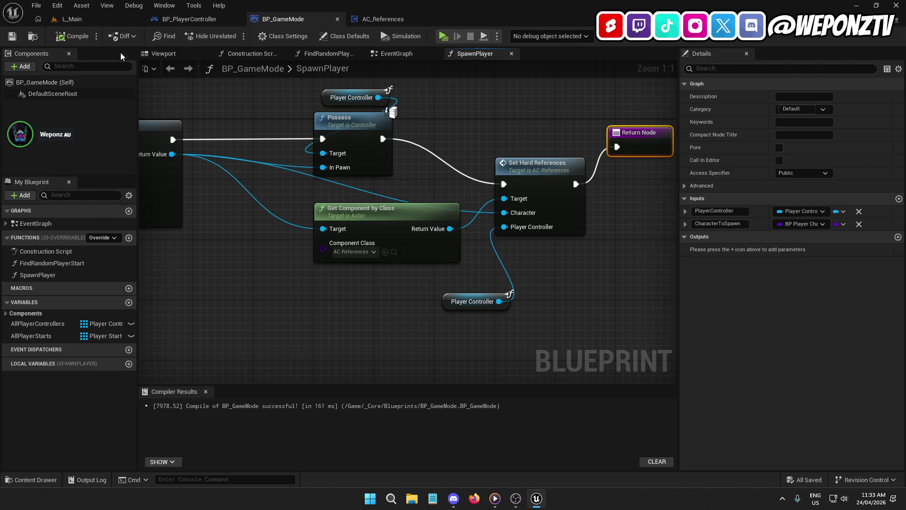
{"action": "left_click", "coordinate": [383, 19]}
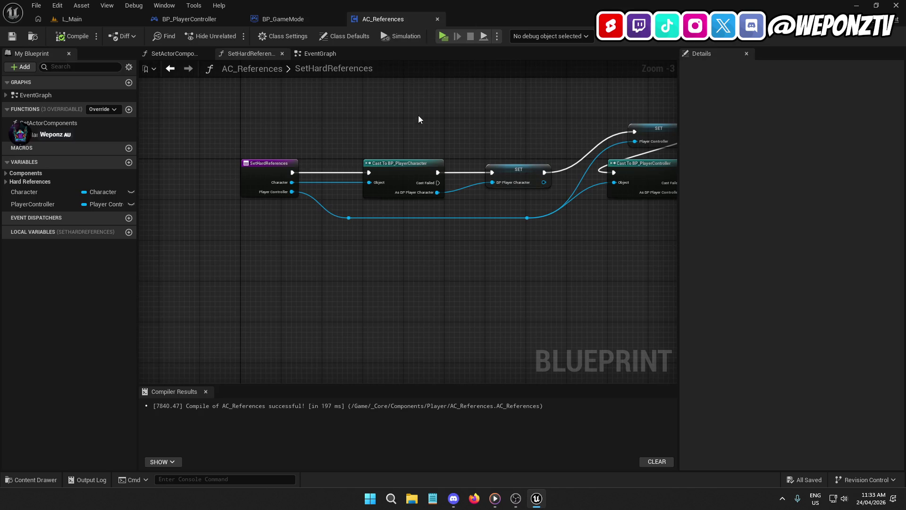
{"action": "mouse_move", "coordinate": [401, 105]}
{"action": "left_mouse_down"}
{"action": "mouse_move", "coordinate": [142, 113]}
{"action": "mouse_move", "coordinate": [303, 145]}
{"action": "left_mouse_up"}
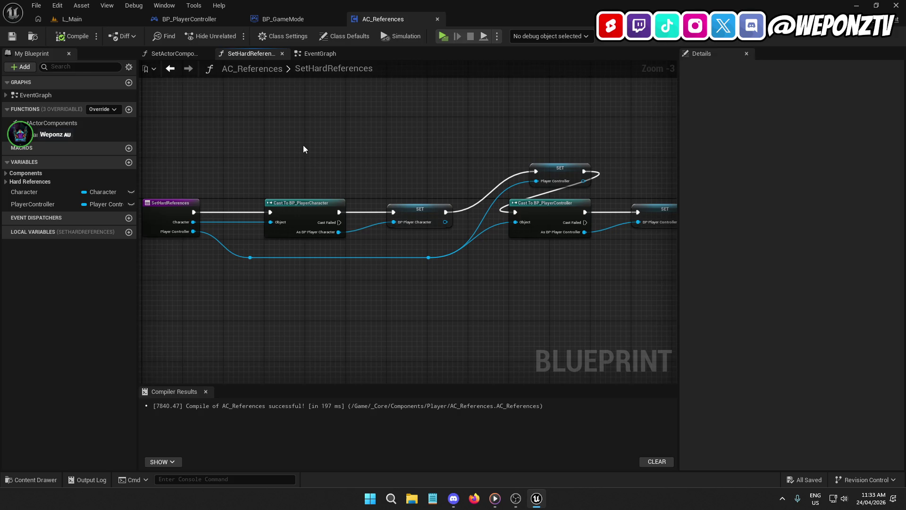
{"action": "left_click", "coordinate": [319, 55]}
{"action": "mouse_move", "coordinate": [394, 112]}
{"action": "left_mouse_down"}
{"action": "mouse_move", "coordinate": [259, 182]}
{"action": "mouse_move", "coordinate": [253, 158]}
{"action": "mouse_move", "coordinate": [298, 147]}
{"action": "mouse_move", "coordinate": [463, 138]}
{"action": "mouse_move", "coordinate": [361, 123]}
{"action": "left_mouse_up"}
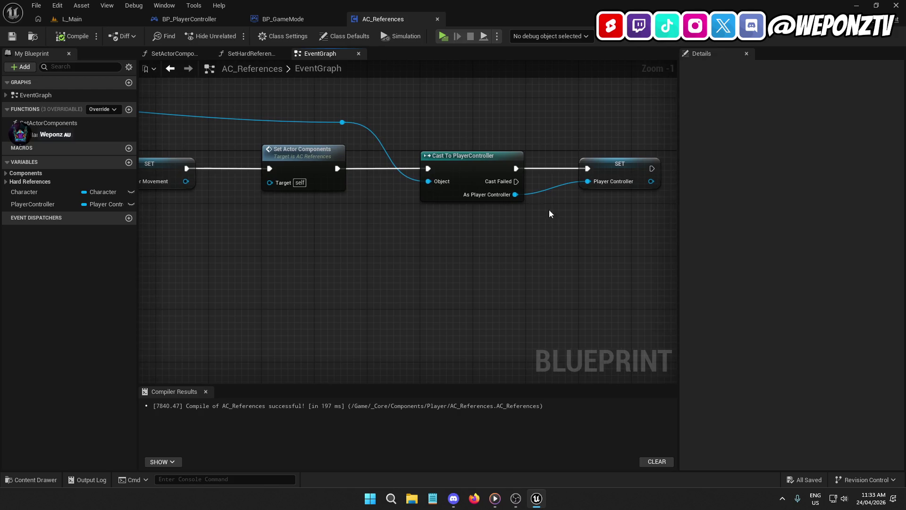
- Delete the Cast To PlayerController and SET nodes, then compile and save AC_References
{"action": "mouse_move", "coordinate": [527, 167]}
{"action": "left_mouse_down"}
{"action": "mouse_move", "coordinate": [415, 108]}
{"action": "mouse_move", "coordinate": [570, 146]}
{"action": "mouse_move", "coordinate": [516, 156]}
{"action": "mouse_move", "coordinate": [504, 132]}
{"action": "mouse_move", "coordinate": [475, 168]}
{"action": "left_mouse_up"}
{"action": "left_click", "coordinate": [336, 140]}
{"action": "key", "text": "Delete"}
{"action": "left_click", "coordinate": [72, 37]}
{"action": "left_click", "coordinate": [10, 37]}
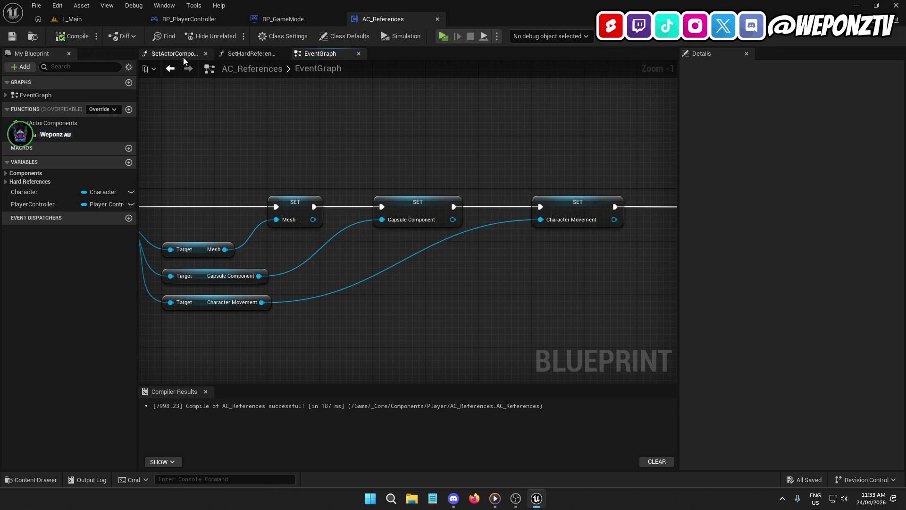
{"action": "left_click", "coordinate": [245, 54]}
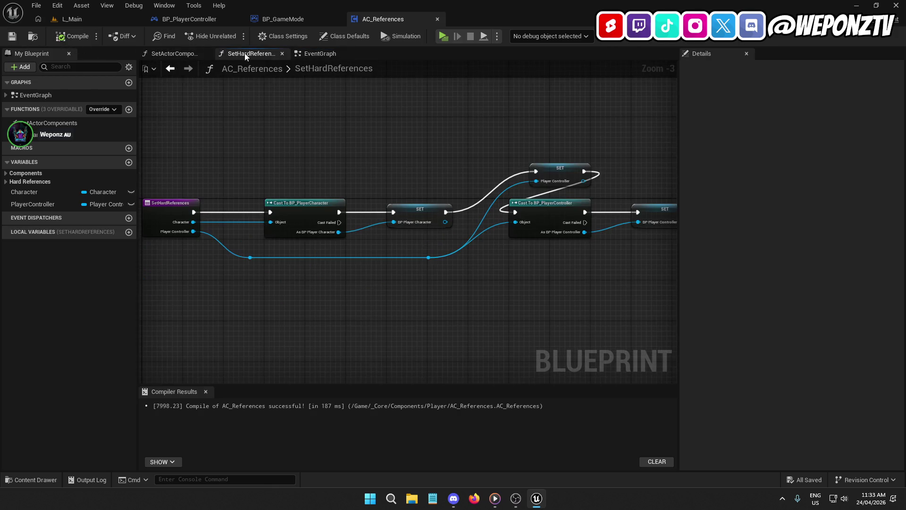
{"action": "left_click", "coordinate": [319, 53]}
{"action": "mouse_move", "coordinate": [614, 189]}
{"action": "left_mouse_down"}
{"action": "mouse_move", "coordinate": [142, 179]}
{"action": "mouse_move", "coordinate": [219, 70]}
{"action": "left_mouse_up"}
{"action": "left_click", "coordinate": [289, 19]}
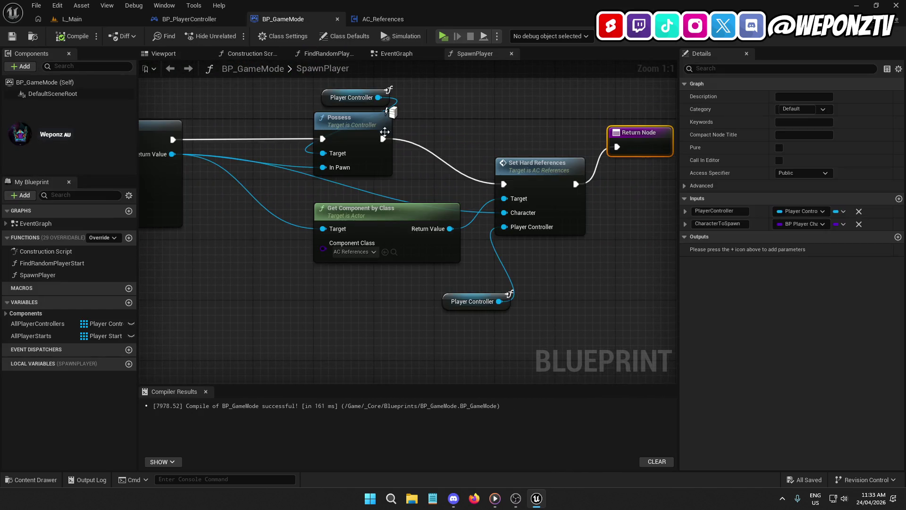
- Delete the reference-setting nodes and wire On Possess straight into Set Input Mode Game Only
{"action": "left_click", "coordinate": [206, 19]}
{"action": "left_click_drag", "start_coordinate": [427, 248], "coordinate": [285, 104]}
{"action": "key", "text": "Delete"}
{"action": "mouse_move", "coordinate": [557, 165]}
{"action": "left_mouse_down"}
{"action": "mouse_move", "coordinate": [562, 173]}
{"action": "mouse_move", "coordinate": [191, 164]}
{"action": "left_mouse_up"}
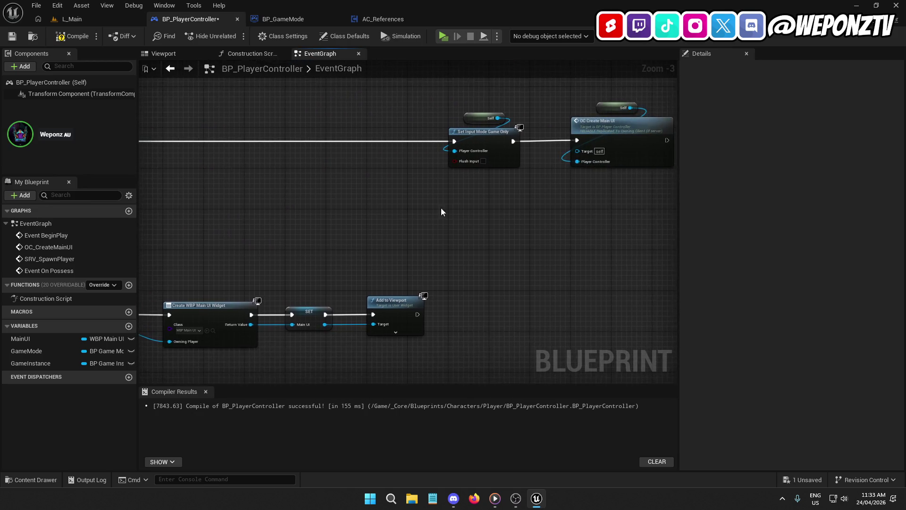
{"action": "scroll", "coordinate": [428, 212], "scroll_direction": "down", "scroll_amount": 2}
{"action": "left_click_drag", "start_coordinate": [439, 198], "coordinate": [595, 108]}
{"action": "mouse_move", "coordinate": [462, 156]}
{"action": "left_mouse_down"}
{"action": "mouse_move", "coordinate": [328, 153]}
{"action": "mouse_move", "coordinate": [243, 173]}
{"action": "left_mouse_up"}
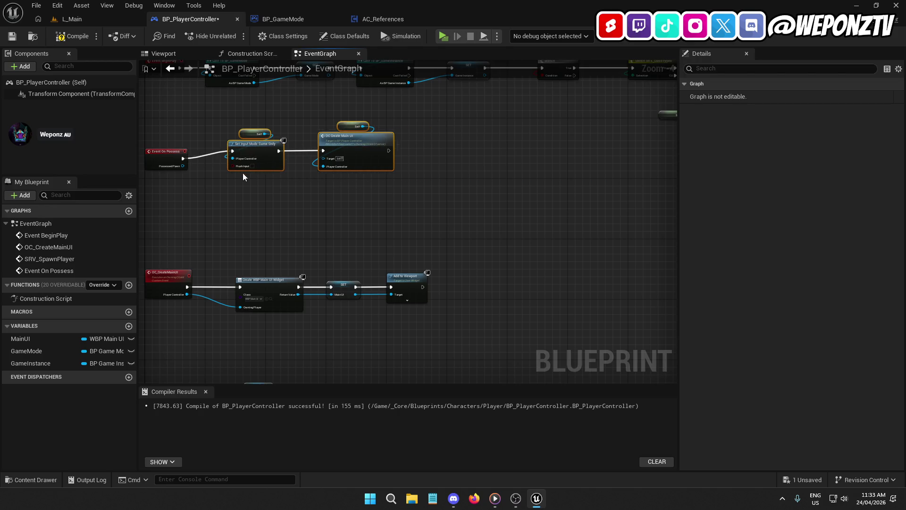
{"action": "scroll", "coordinate": [243, 173], "scroll_direction": "up", "scroll_amount": 4}
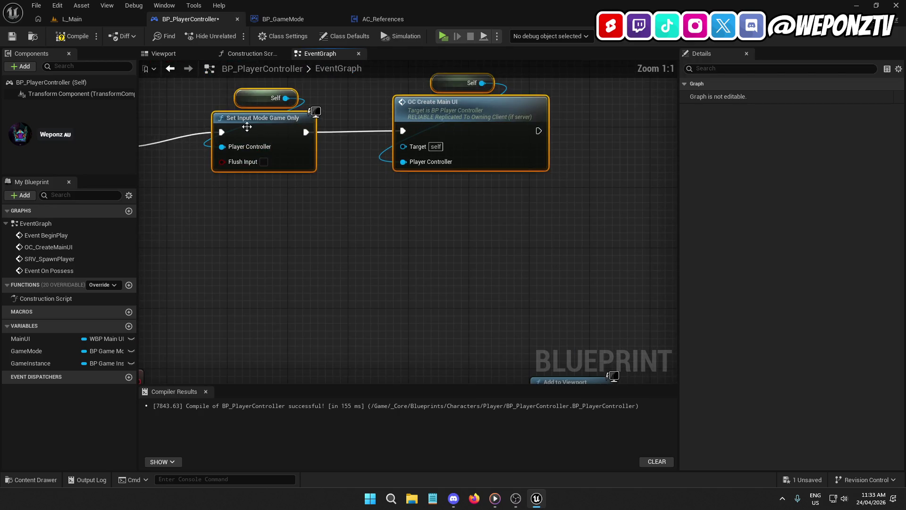
- Compile and save BP_PlayerController, then start a play test of L_Main
{"action": "left_click", "coordinate": [79, 38]}
{"action": "left_click", "coordinate": [12, 36]}
{"action": "left_click", "coordinate": [72, 18]}
{"action": "left_click", "coordinate": [233, 36]}
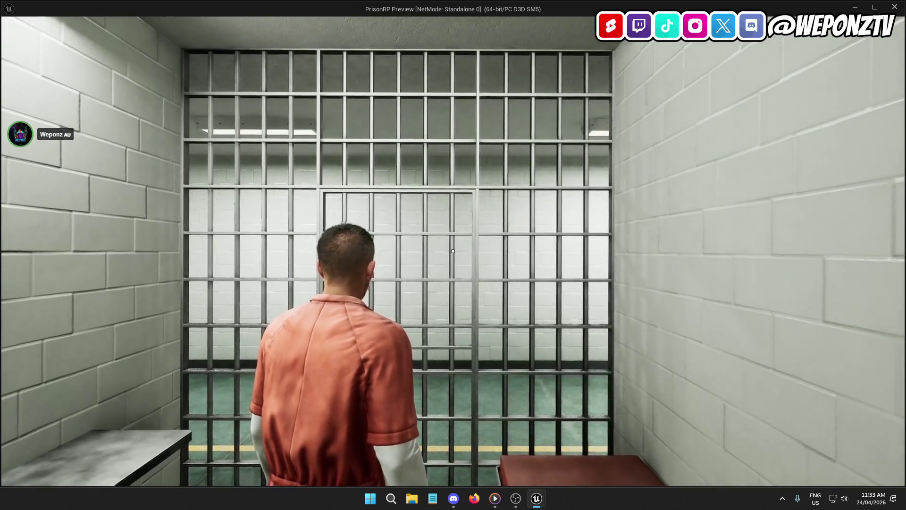
- Stop the running play test with Escape and return to the L_Main viewport
{"action": "key", "text": "Escape"}
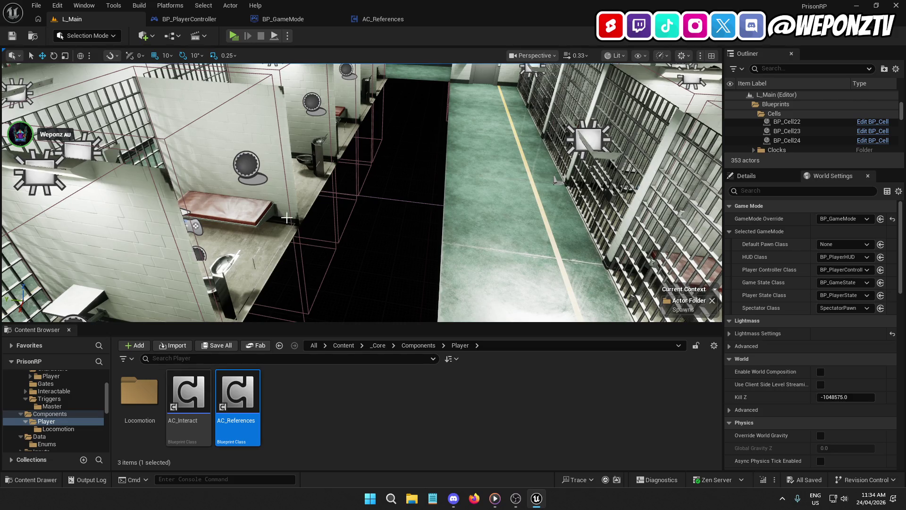
- Orbit and zoom the viewport over the prison cell blocks
{"action": "scroll", "coordinate": [281, 216], "scroll_direction": "down", "scroll_amount": 10}
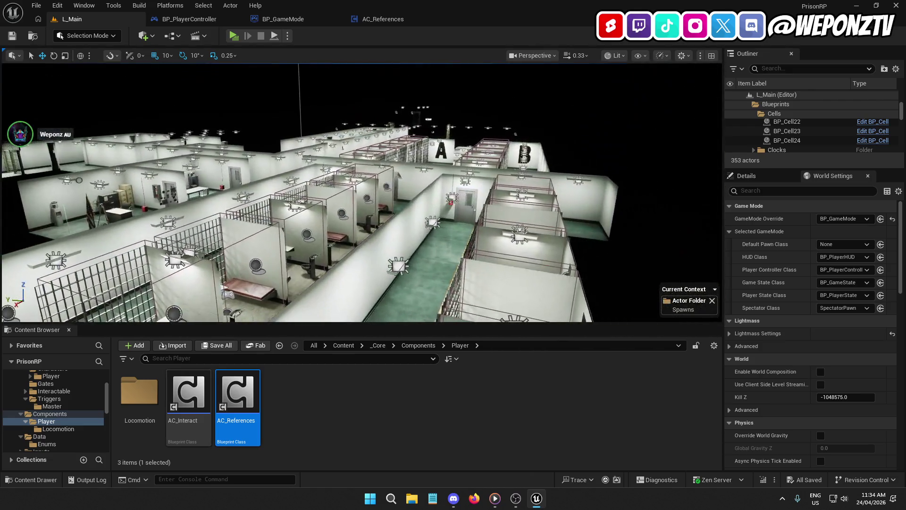
{"action": "mouse_move", "coordinate": [324, 88]}
{"action": "left_mouse_down"}
{"action": "mouse_move", "coordinate": [293, 90]}
{"action": "mouse_move", "coordinate": [323, 89]}
{"action": "left_mouse_up"}
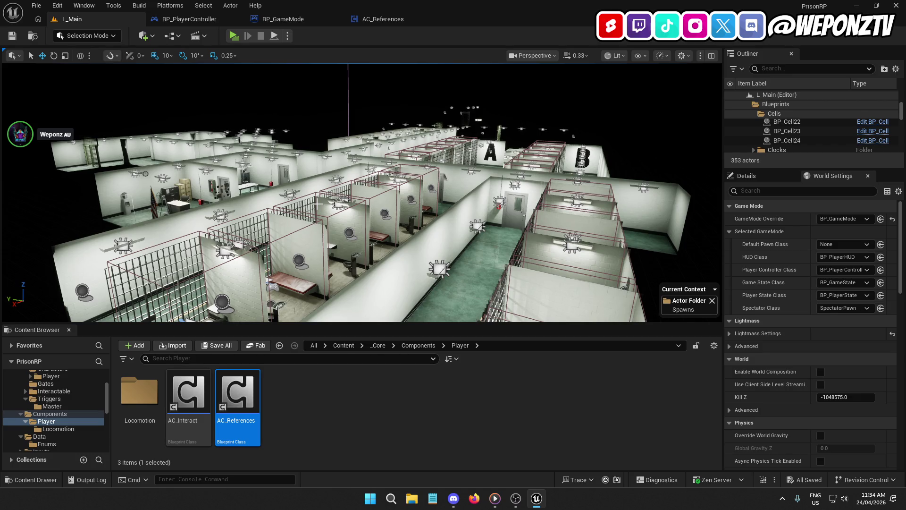
{"action": "scroll", "coordinate": [317, 204], "scroll_direction": "up", "scroll_amount": 5}
{"action": "scroll", "coordinate": [362, 193], "scroll_direction": "down", "scroll_amount": 8}
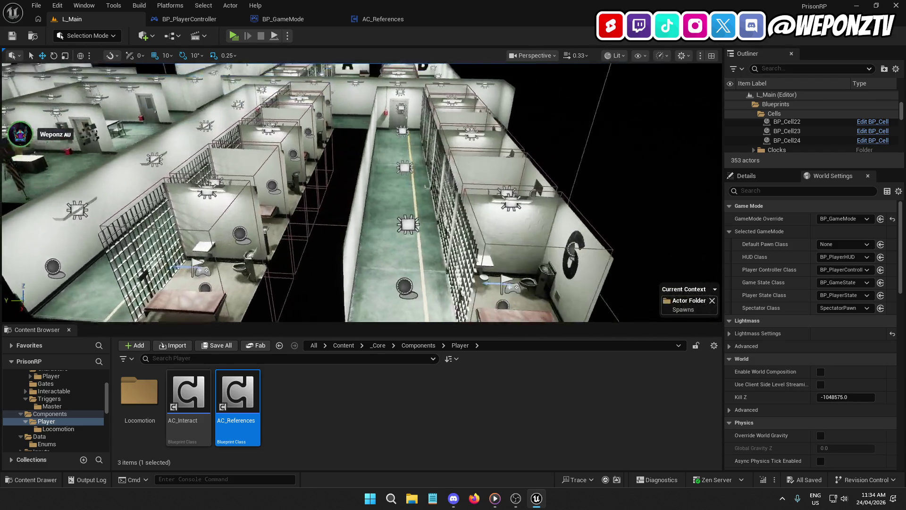
{"action": "scroll", "coordinate": [363, 193], "scroll_direction": "up", "scroll_amount": 10}
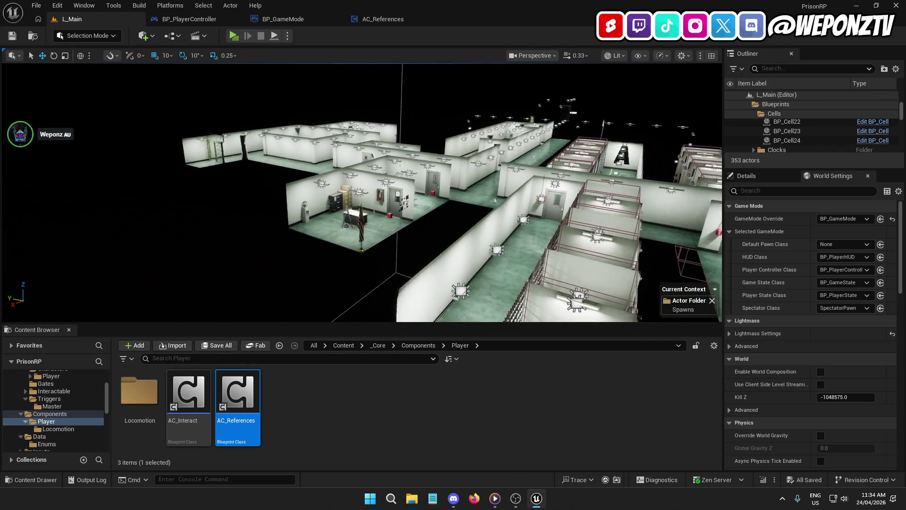
{"action": "scroll", "coordinate": [362, 192], "scroll_direction": "up", "scroll_amount": 2}
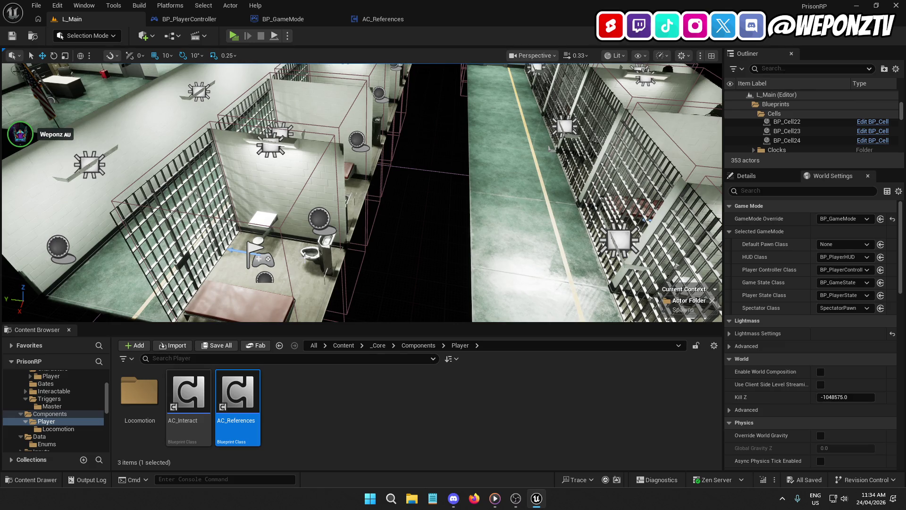
{"action": "scroll", "coordinate": [318, 240], "scroll_direction": "down", "scroll_amount": 10}
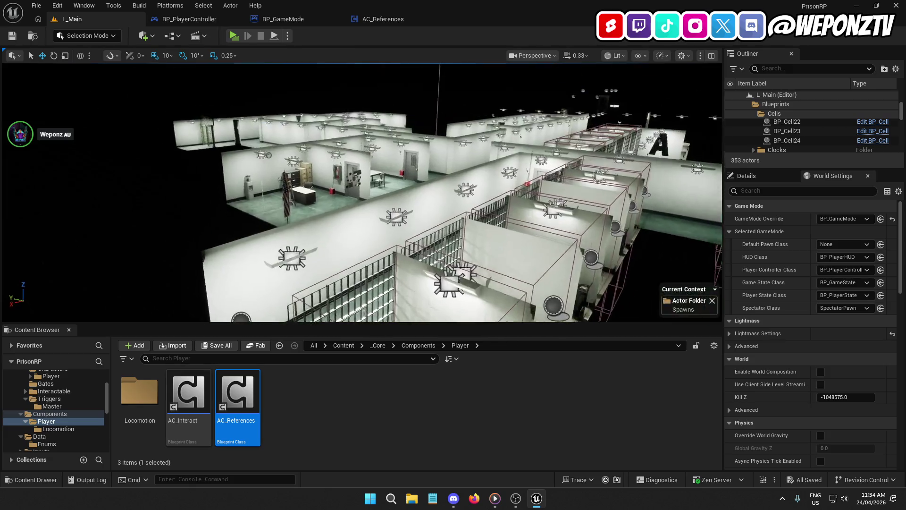
- Raise the viewport camera speed to about 3.8 and fly along the cell-block corridor
{"action": "left_click", "coordinate": [578, 55]}
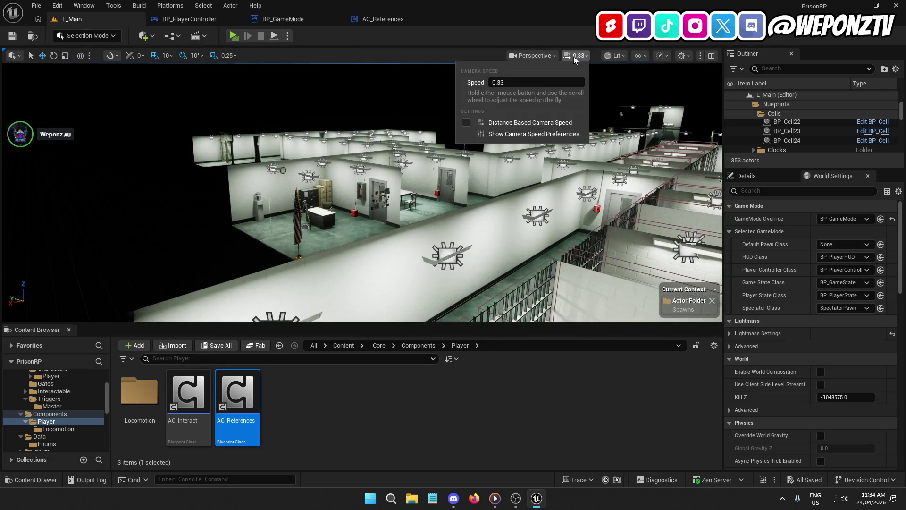
{"action": "left_click_drag", "start_coordinate": [495, 82], "coordinate": [515, 82]}
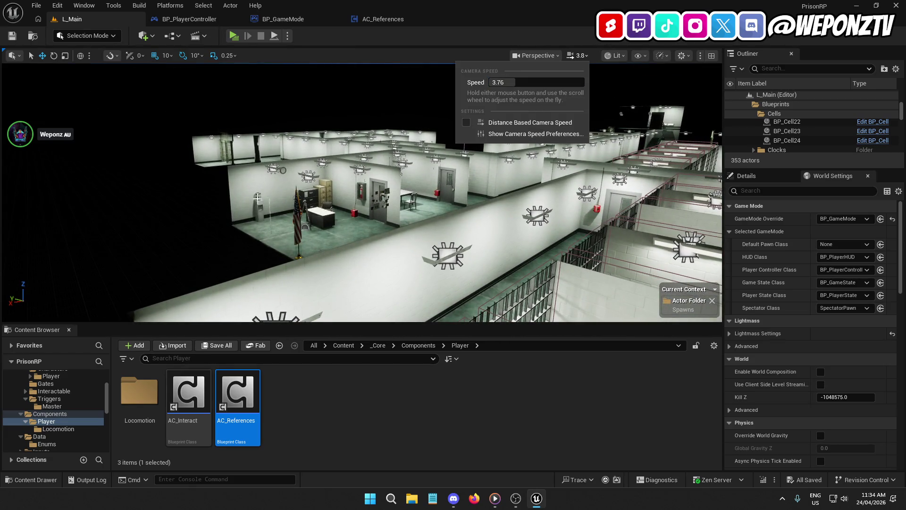
{"action": "scroll", "coordinate": [483, 179], "scroll_direction": "up", "scroll_amount": 5}
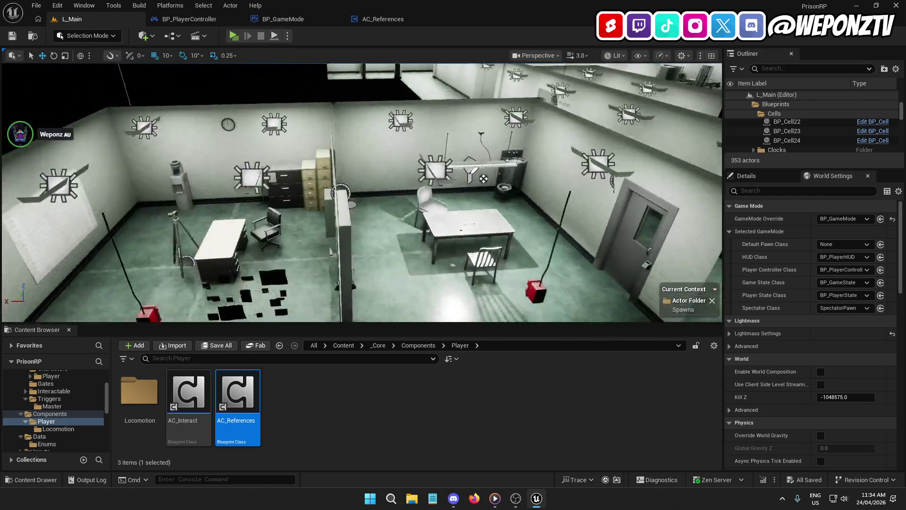
{"action": "mouse_move", "coordinate": [483, 179]}
{"action": "left_mouse_down"}
{"action": "mouse_move", "coordinate": [367, 149]}
{"action": "mouse_move", "coordinate": [368, 125]}
{"action": "mouse_move", "coordinate": [400, 186]}
{"action": "left_mouse_up"}
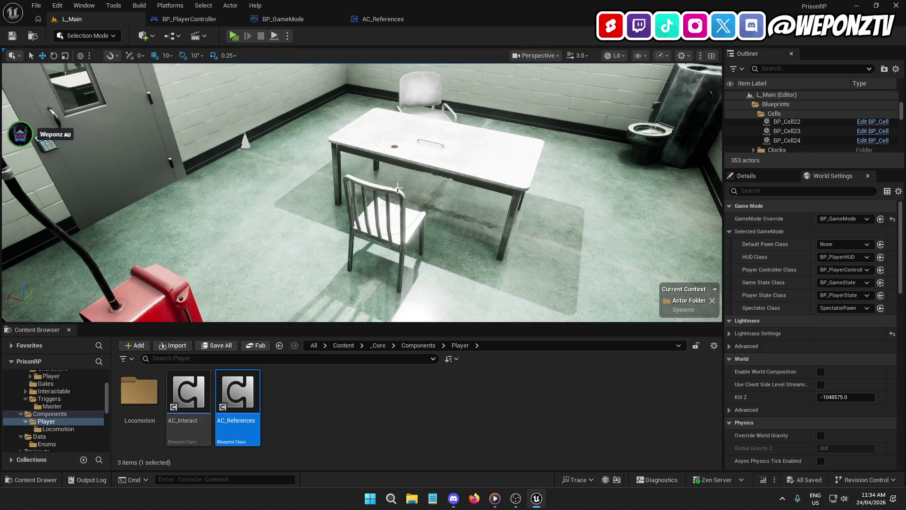
{"action": "mouse_move", "coordinate": [418, 184]}
{"action": "left_mouse_down"}
{"action": "mouse_move", "coordinate": [363, 188]}
{"action": "mouse_move", "coordinate": [373, 194]}
{"action": "mouse_move", "coordinate": [359, 191]}
{"action": "mouse_move", "coordinate": [364, 203]}
{"action": "mouse_move", "coordinate": [352, 108]}
{"action": "mouse_move", "coordinate": [353, 123]}
{"action": "left_mouse_up"}
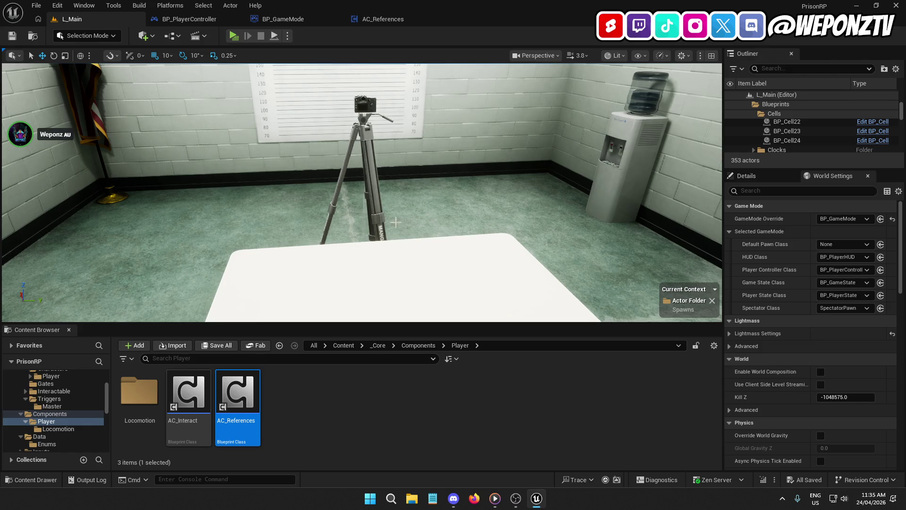
{"action": "key", "text": "s"}
{"action": "key", "text": "e"}
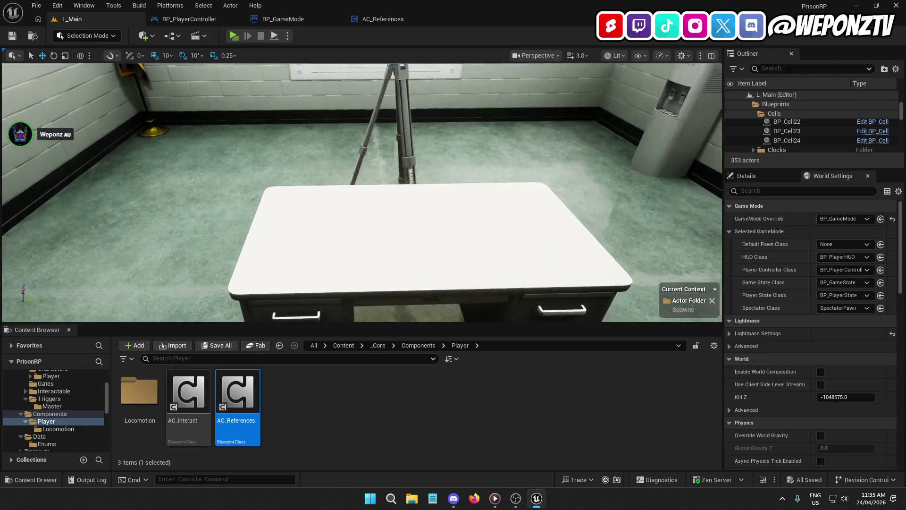
{"action": "key", "text": "s"}
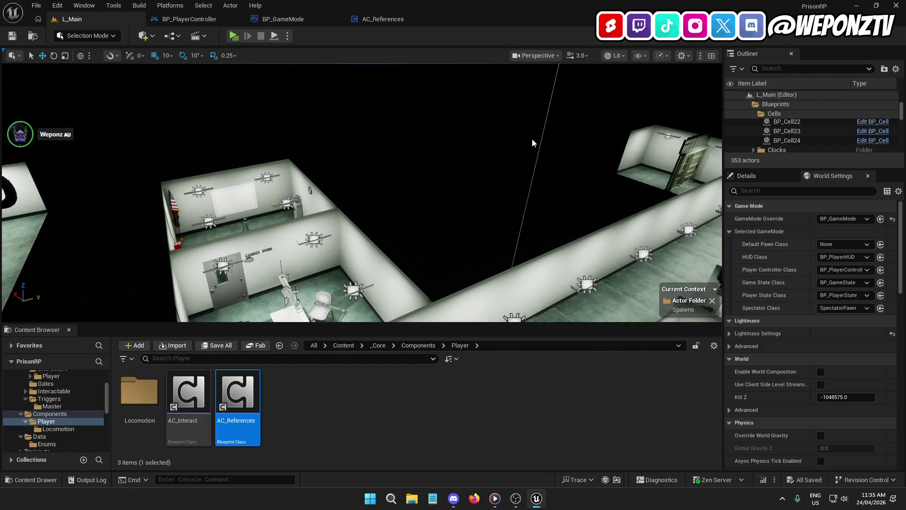
{"action": "key", "text": "w"}
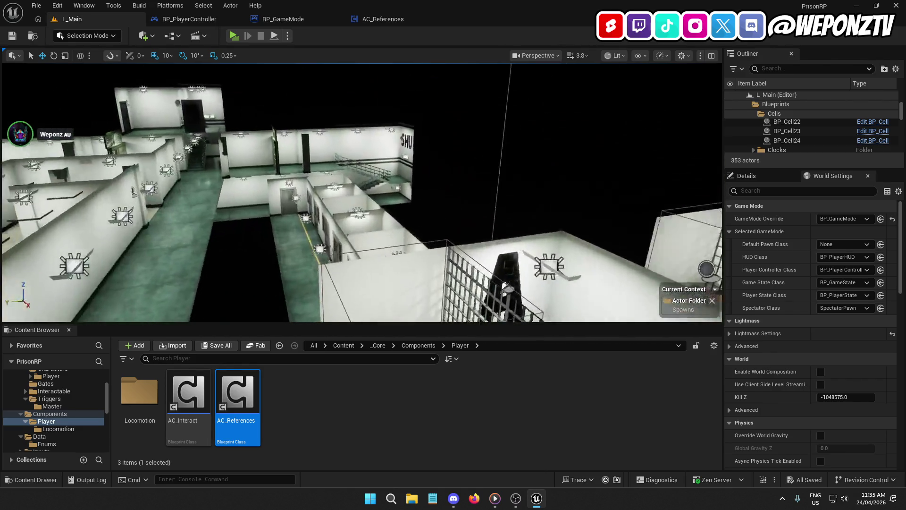
{"action": "key", "text": "w"}
{"action": "key", "text": "a"}
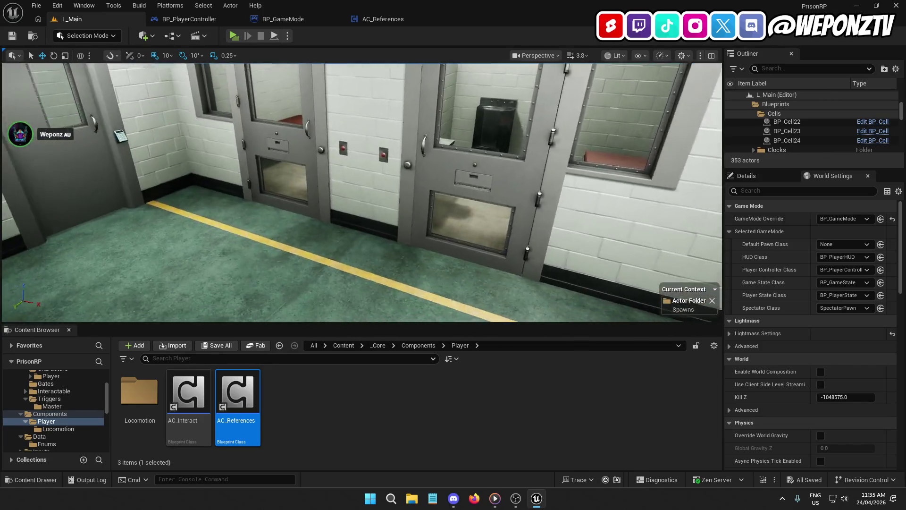
{"action": "key", "text": "e"}
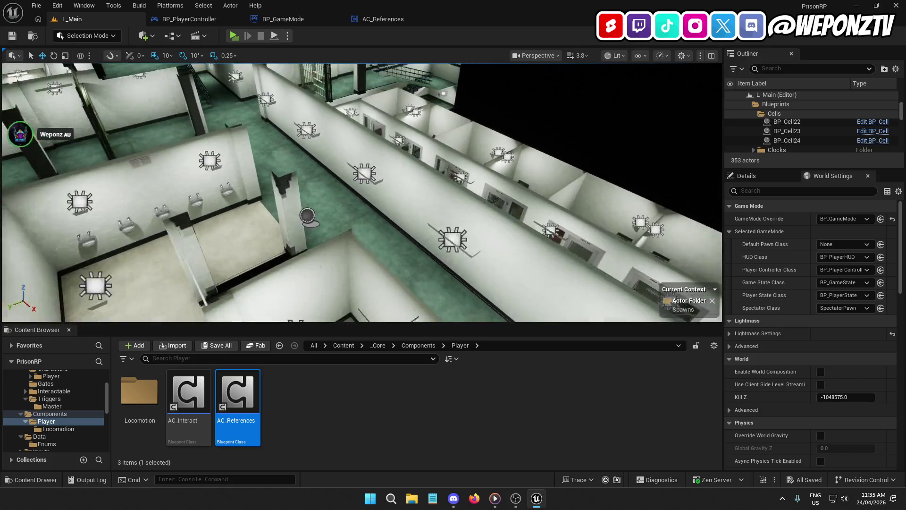
{"action": "key", "text": "s"}
{"action": "key", "text": "d"}
{"action": "key", "text": "d"}
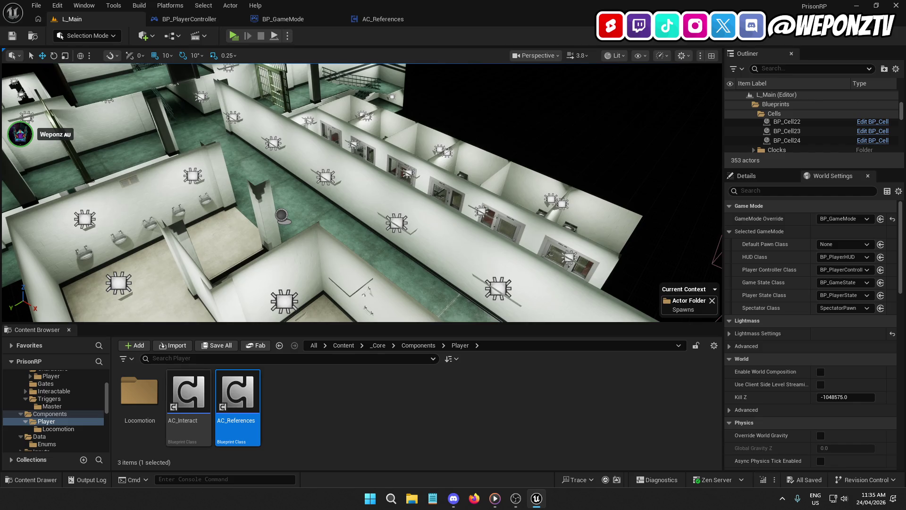
{"action": "key", "text": "d"}
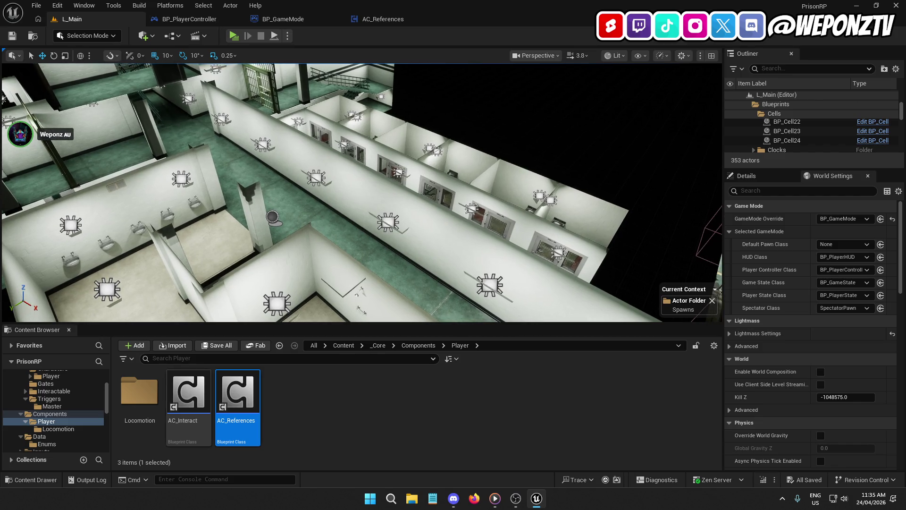
{"action": "key", "text": "d"}
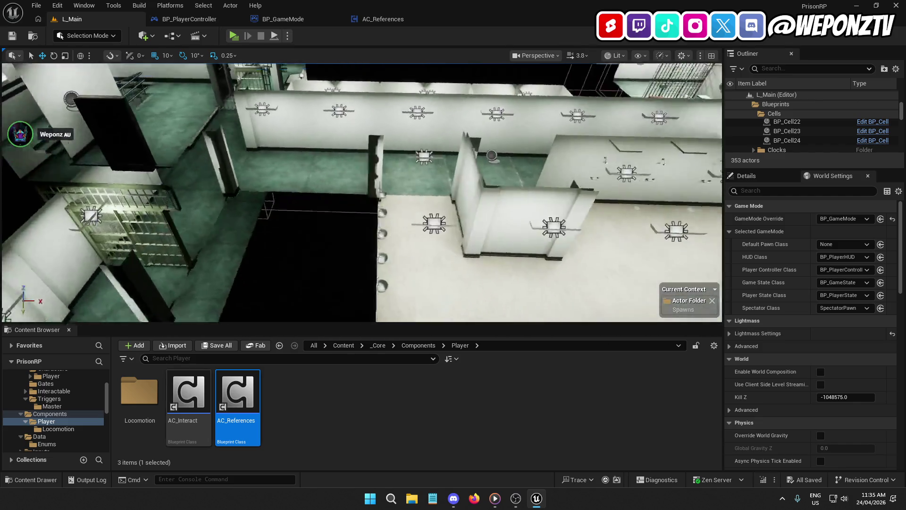
{"action": "key", "text": "a"}
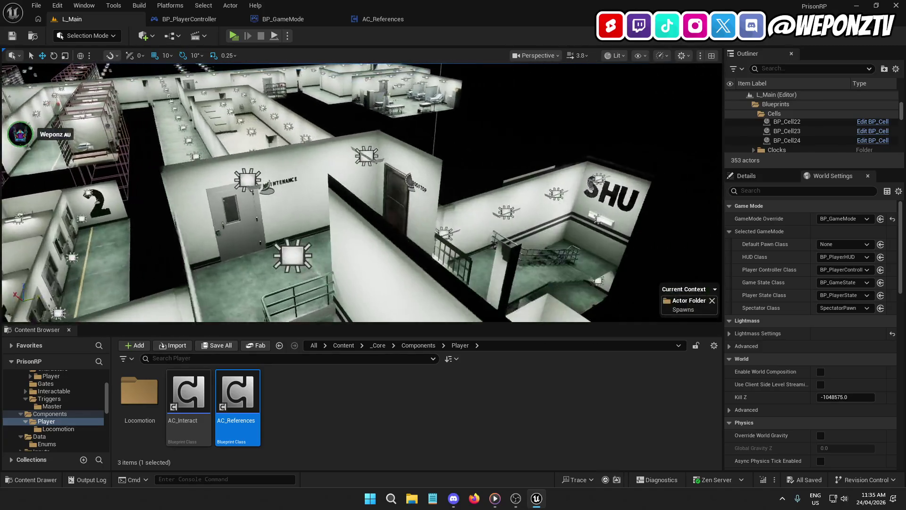
{"action": "key", "text": "w"}
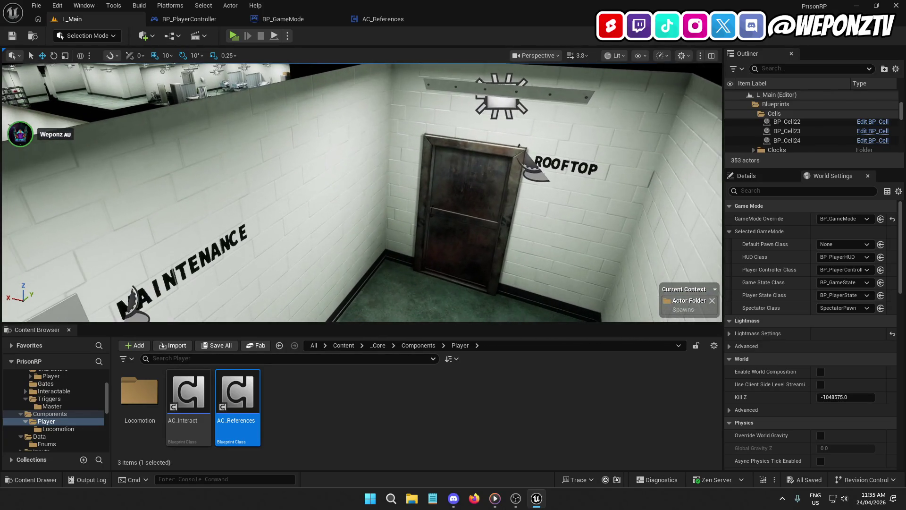
{"action": "key", "text": "d"}
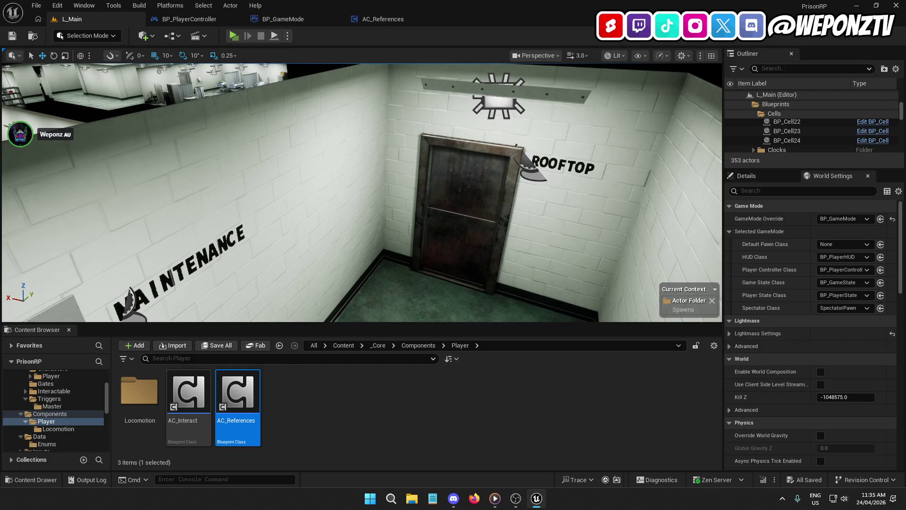
{"action": "key", "text": "w"}
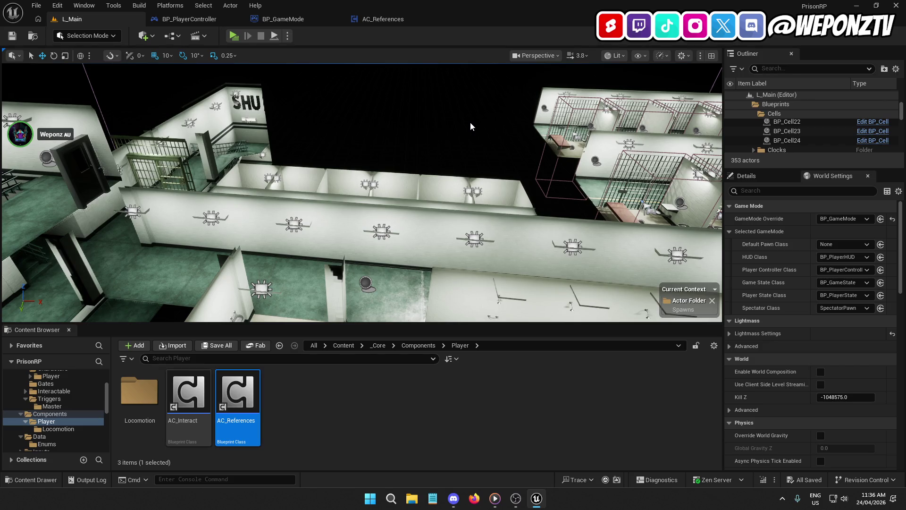
{"action": "mouse_move", "coordinate": [470, 121]}
{"action": "left_mouse_down"}
{"action": "mouse_move", "coordinate": [470, 156]}
{"action": "mouse_move", "coordinate": [470, 118]}
{"action": "mouse_move", "coordinate": [470, 156]}
{"action": "mouse_move", "coordinate": [414, 174]}
{"action": "left_mouse_up"}
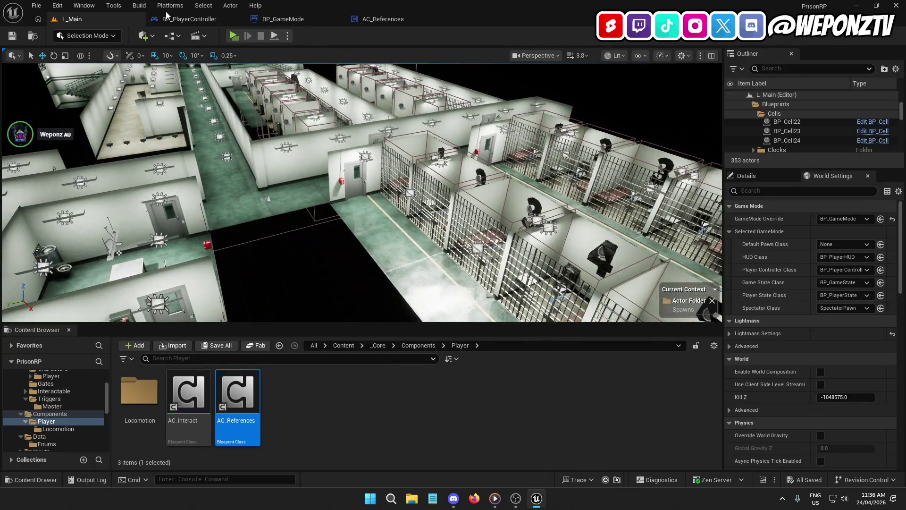
{"action": "left_click", "coordinate": [200, 19]}
- Review Event On Possess in BP_PlayerController and the cast and getter nodes in AC_References
{"action": "mouse_move", "coordinate": [347, 176]}
{"action": "left_mouse_down"}
{"action": "mouse_move", "coordinate": [431, 193]}
{"action": "mouse_move", "coordinate": [595, 168]}
{"action": "mouse_move", "coordinate": [434, 208]}
{"action": "mouse_move", "coordinate": [483, 206]}
{"action": "left_mouse_up"}
{"action": "left_click", "coordinate": [212, 182]}
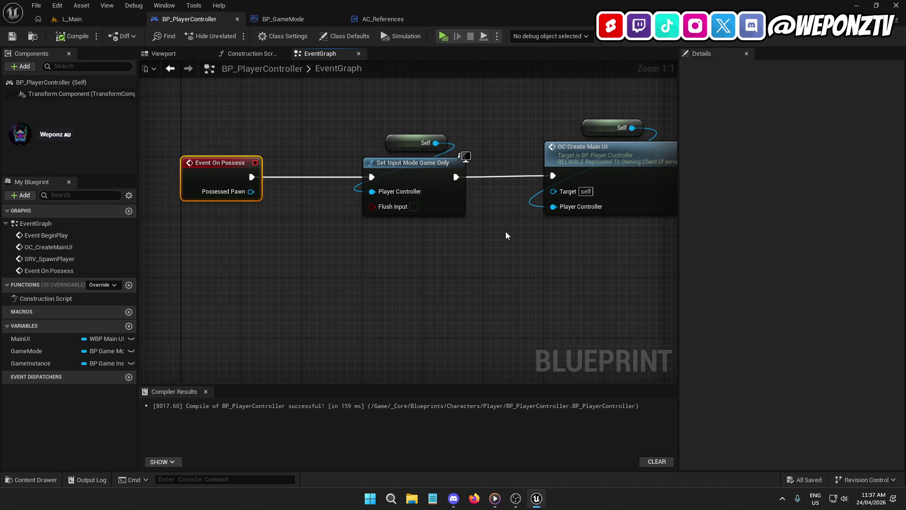
{"action": "left_click_drag", "start_coordinate": [493, 262], "coordinate": [387, 259]}
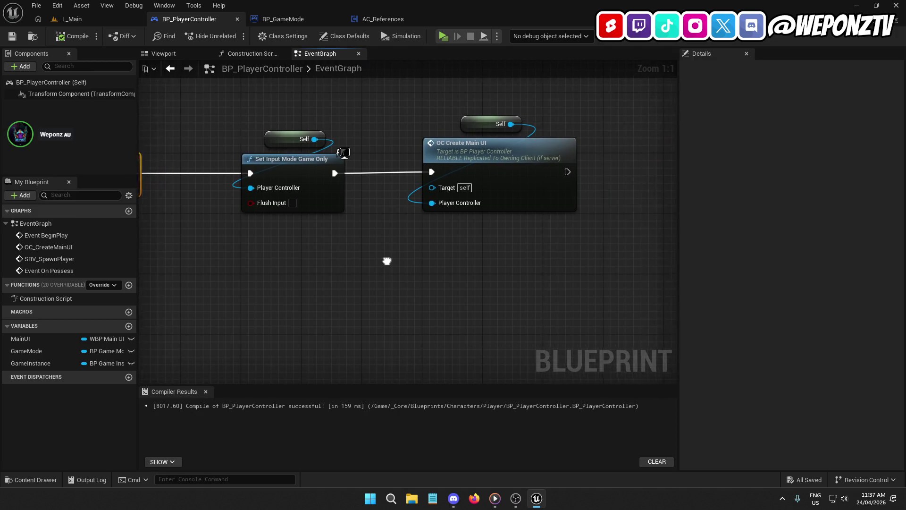
{"action": "left_click", "coordinate": [394, 23]}
{"action": "mouse_move", "coordinate": [431, 238]}
{"action": "left_mouse_down"}
{"action": "mouse_move", "coordinate": [630, 196]}
{"action": "mouse_move", "coordinate": [674, 174]}
{"action": "left_mouse_up"}
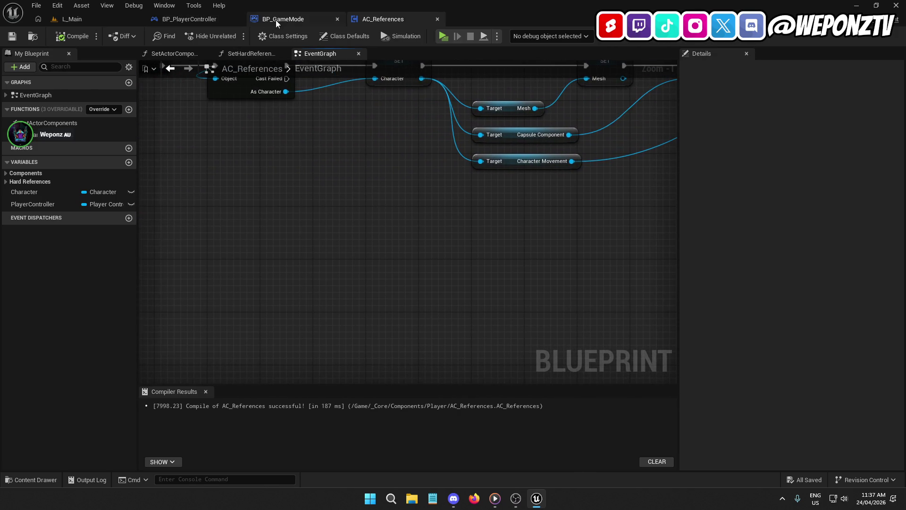
- In BP_GameMode SpawnPlayer, delete the Set Hard References call and wire Possess straight to the Return Node
{"action": "left_click", "coordinate": [279, 19]}
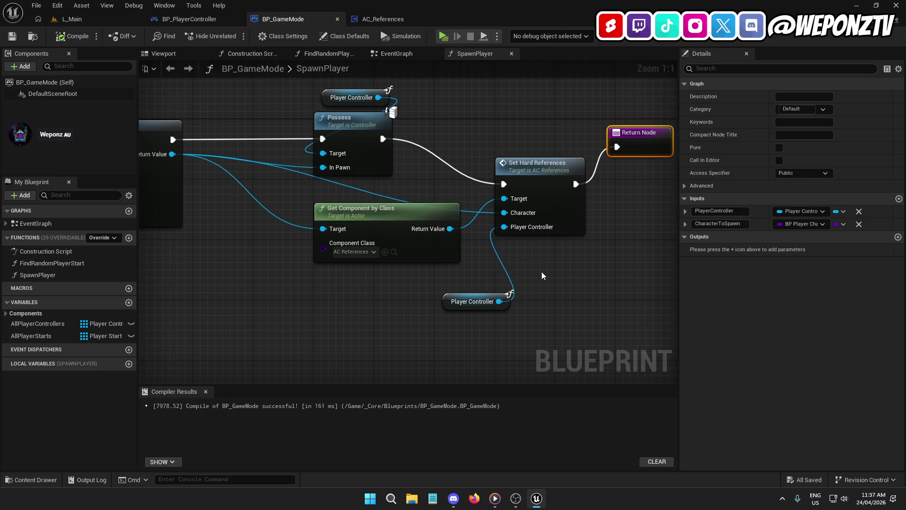
{"action": "left_click", "coordinate": [365, 119]}
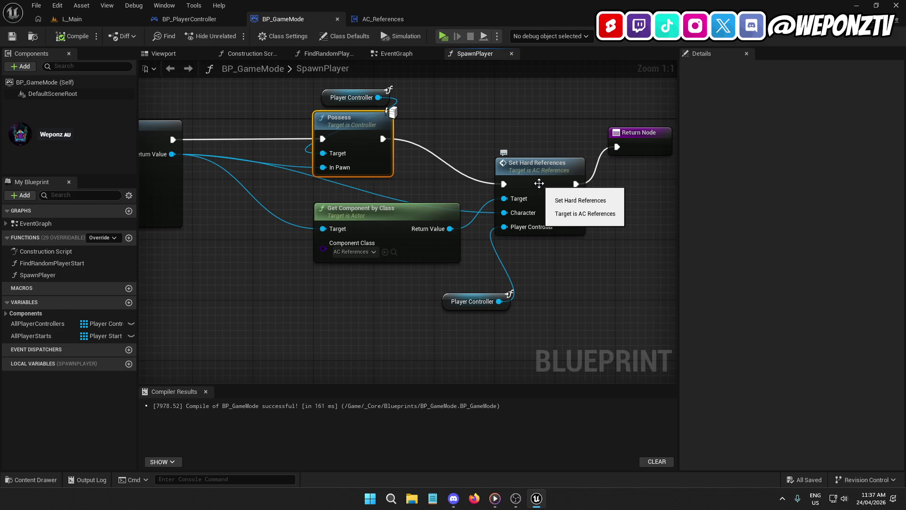
{"action": "left_click", "coordinate": [539, 184]}
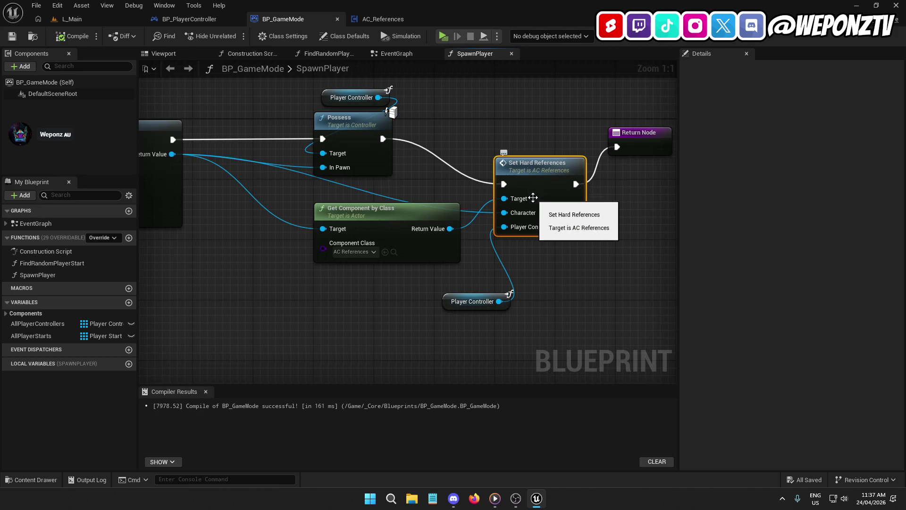
{"action": "key", "text": "Delete"}
{"action": "mouse_move", "coordinate": [383, 139]}
{"action": "left_mouse_down"}
{"action": "mouse_move", "coordinate": [633, 147]}
{"action": "mouse_move", "coordinate": [619, 131]}
{"action": "mouse_move", "coordinate": [580, 127]}
{"action": "left_mouse_up"}
- Delete the unused getter nodes, move the Return Node beside Possess, and compile and save BP_GameMode
{"action": "mouse_move", "coordinate": [524, 311]}
{"action": "left_mouse_down"}
{"action": "mouse_move", "coordinate": [453, 283]}
{"action": "mouse_move", "coordinate": [408, 218]}
{"action": "mouse_move", "coordinate": [513, 216]}
{"action": "left_mouse_up"}
{"action": "key", "text": "Delete"}
{"action": "key", "text": "Delete"}
{"action": "left_click_drag", "start_coordinate": [666, 126], "coordinate": [541, 128]}
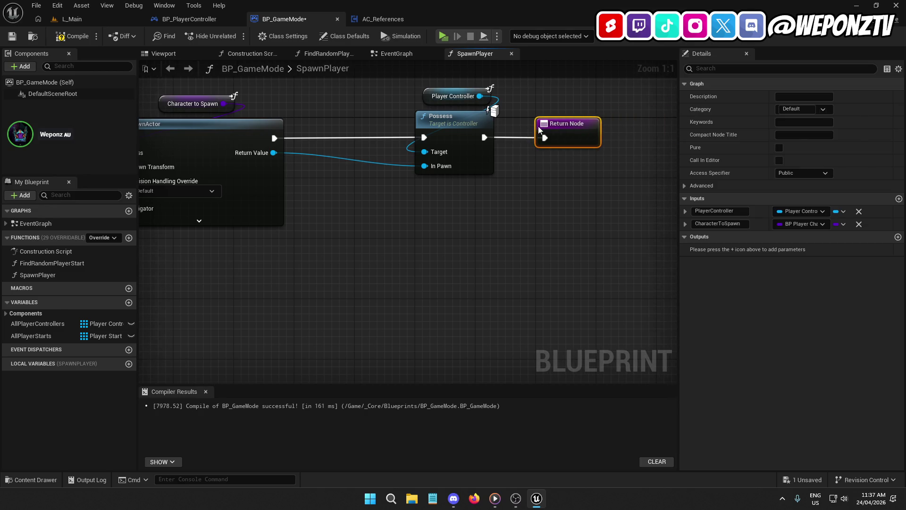
{"action": "left_click", "coordinate": [12, 36]}
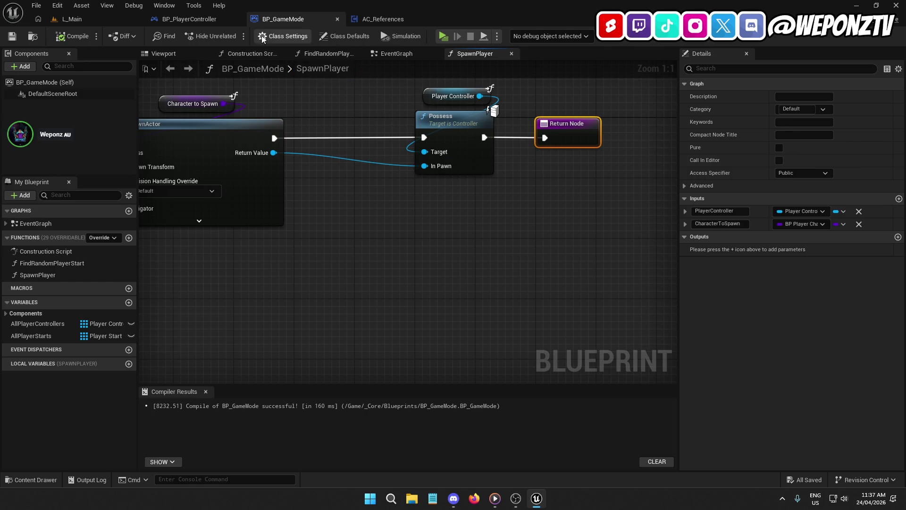
{"action": "left_click", "coordinate": [205, 22]}
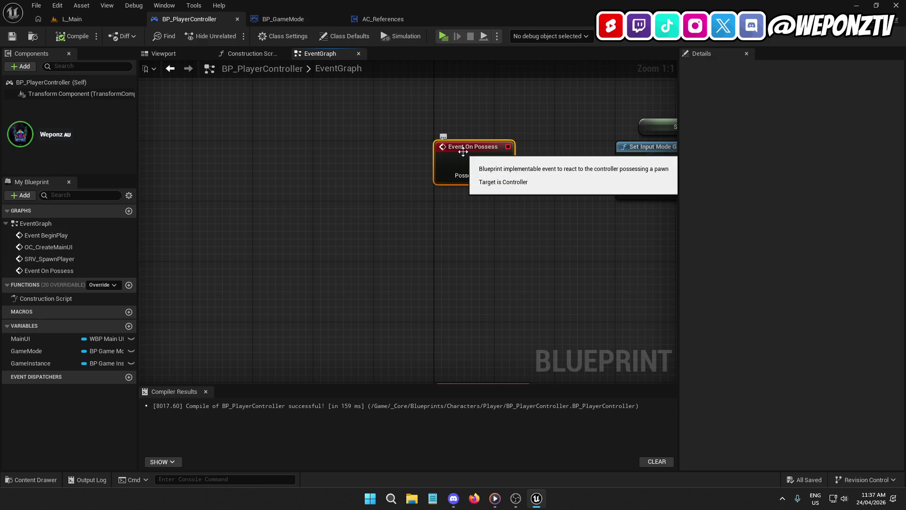
- Shift the following nodes right and paste a Set Hard References node after Event On Possess
{"action": "mouse_move", "coordinate": [642, 211]}
{"action": "left_mouse_down"}
{"action": "mouse_move", "coordinate": [433, 206]}
{"action": "mouse_move", "coordinate": [358, 216]}
{"action": "left_mouse_up"}
{"action": "scroll", "coordinate": [479, 227], "scroll_direction": "down", "scroll_amount": 2}
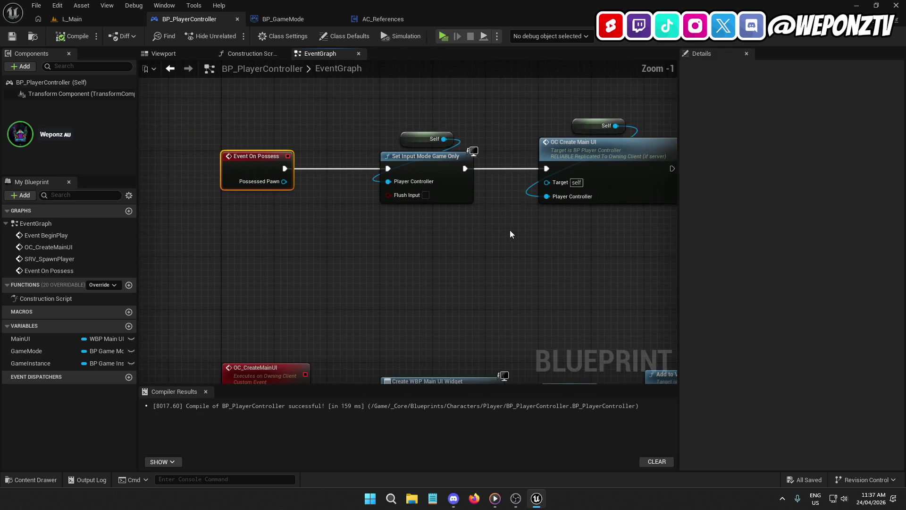
{"action": "left_click_drag", "start_coordinate": [643, 237], "coordinate": [371, 102]}
{"action": "left_click_drag", "start_coordinate": [359, 182], "coordinate": [595, 185]}
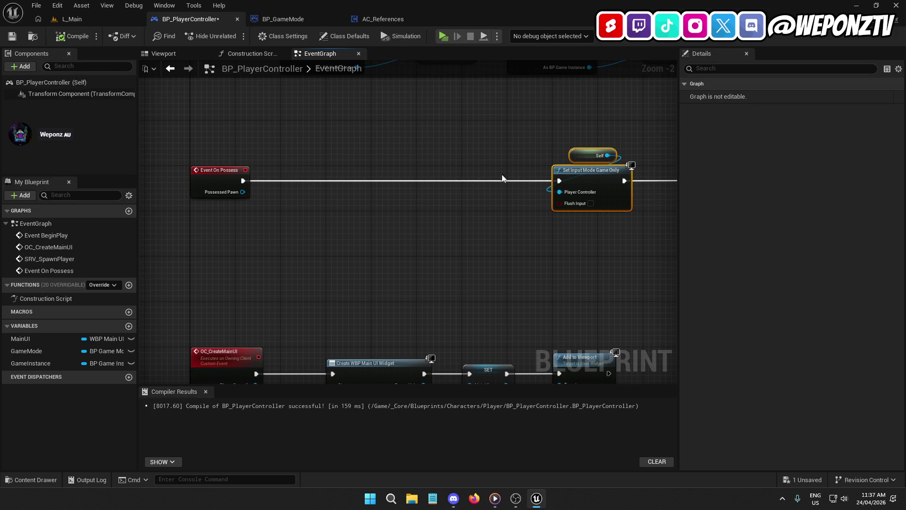
{"action": "left_click", "coordinate": [341, 134]}
{"action": "key", "text": "ctrl+v"}
{"action": "mouse_move", "coordinate": [361, 141]}
{"action": "left_mouse_down"}
{"action": "mouse_move", "coordinate": [446, 174]}
{"action": "mouse_move", "coordinate": [434, 170]}
{"action": "left_mouse_up"}
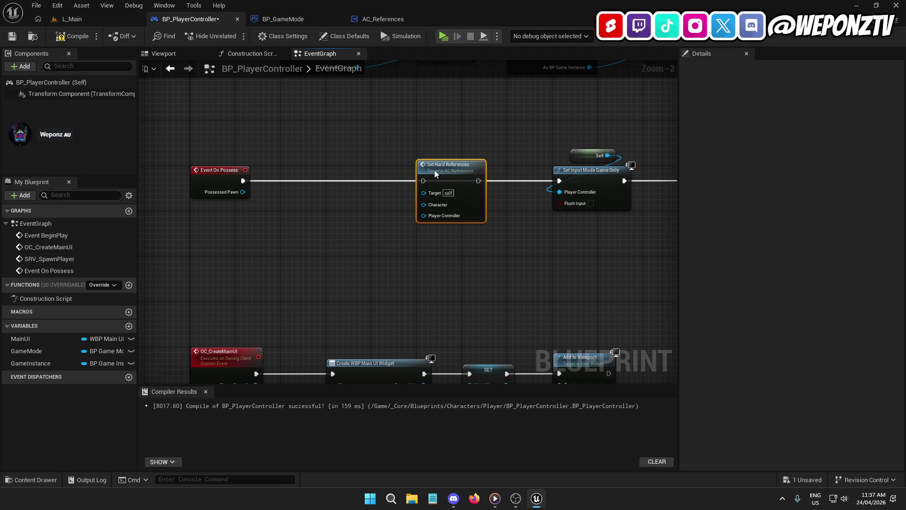
- Add a Get Component by Class node from Possessed Pawn with class AC_References
{"action": "left_click_drag", "start_coordinate": [242, 192], "coordinate": [305, 218]}
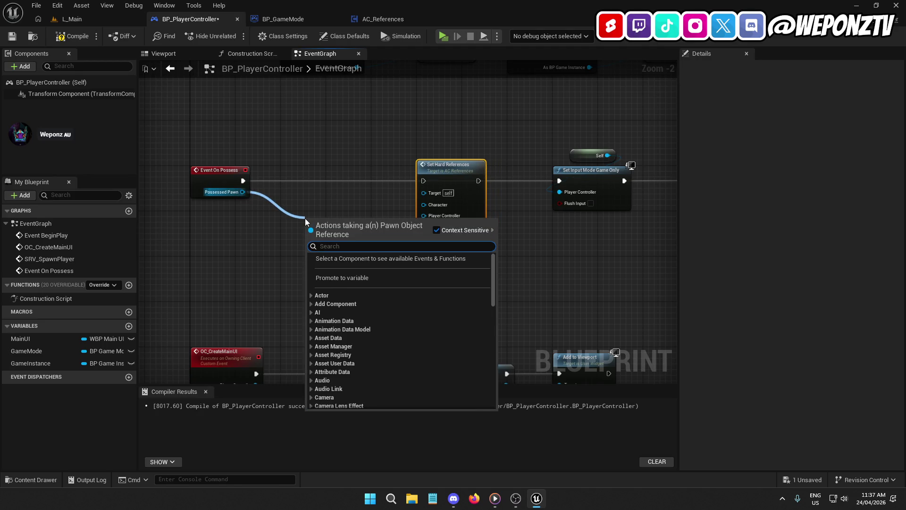
{"action": "type", "text": "getcom"}
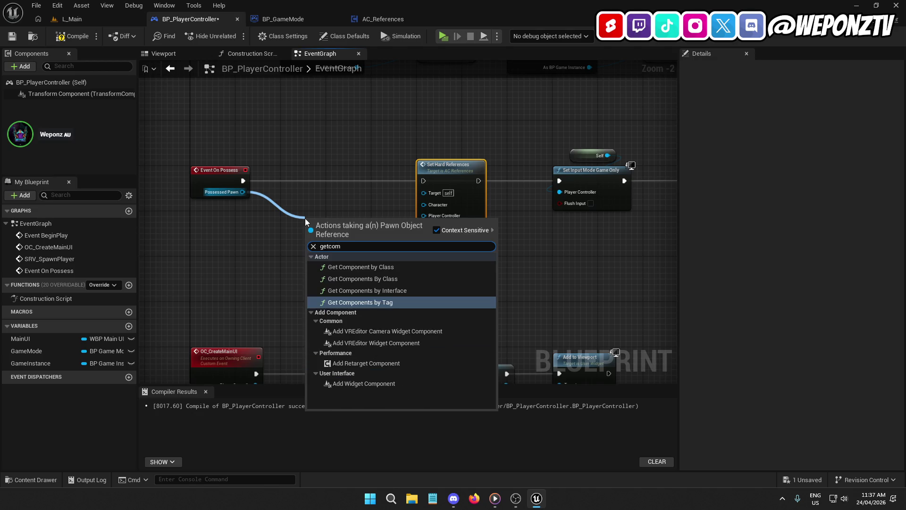
{"action": "left_click", "coordinate": [328, 265]}
{"action": "mouse_move", "coordinate": [360, 221]}
{"action": "left_mouse_down"}
{"action": "mouse_move", "coordinate": [331, 203]}
{"action": "mouse_move", "coordinate": [338, 208]}
{"action": "left_mouse_up"}
{"action": "left_click", "coordinate": [243, 186]}
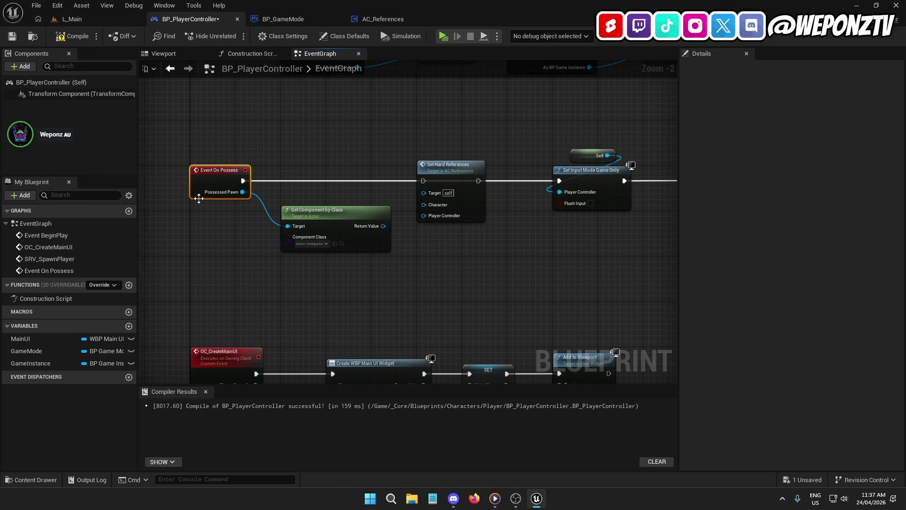
{"action": "left_click", "coordinate": [277, 18]}
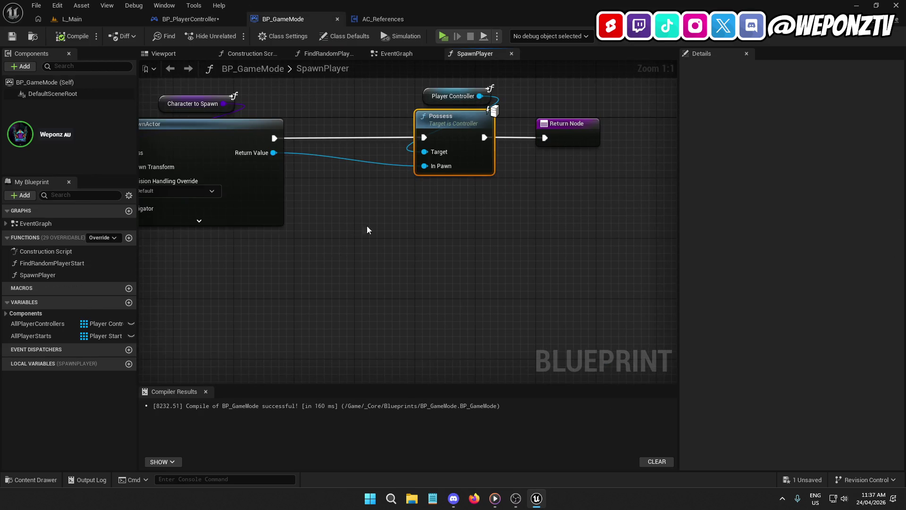
{"action": "left_click", "coordinate": [413, 20]}
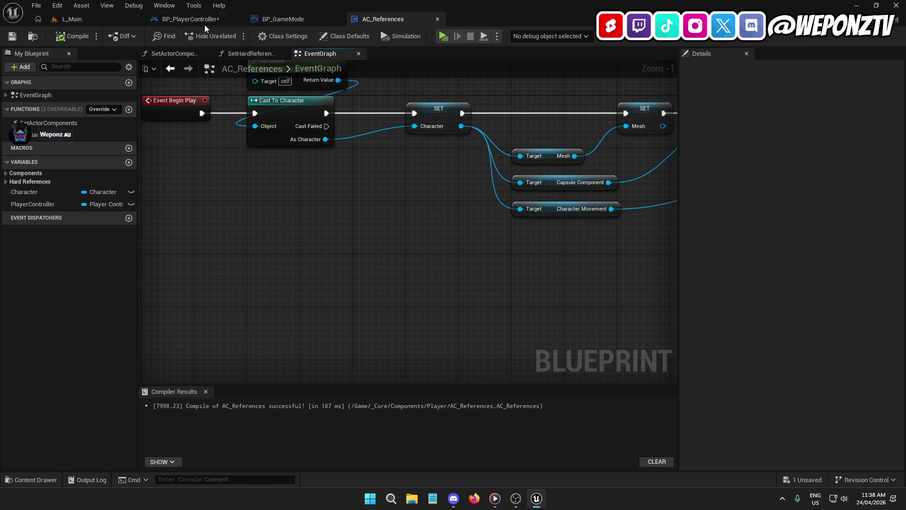
{"action": "left_click", "coordinate": [199, 19]}
{"action": "left_click", "coordinate": [314, 242]}
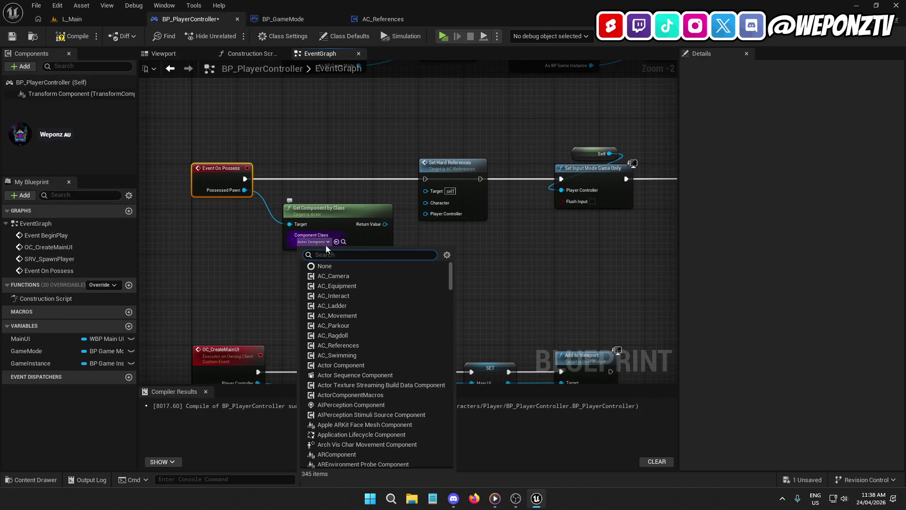
{"action": "left_click", "coordinate": [345, 345]}
- Feed the component's Character into Set Hard References and continue execution to Set Input Mode Game Only
{"action": "mouse_move", "coordinate": [383, 224]}
{"action": "left_mouse_down"}
{"action": "mouse_move", "coordinate": [436, 203]}
{"action": "mouse_move", "coordinate": [435, 260]}
{"action": "mouse_move", "coordinate": [424, 137]}
{"action": "left_mouse_up"}
{"action": "type", "text": "chara"}
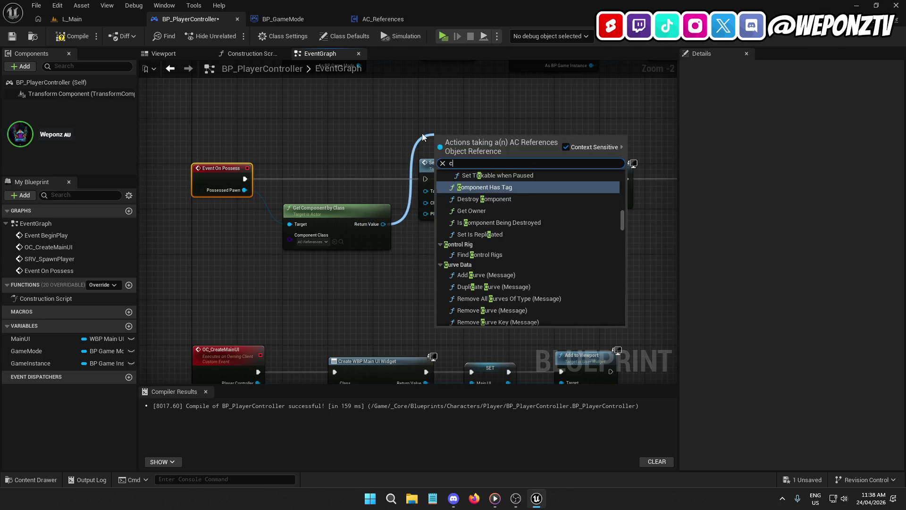
{"action": "left_click", "coordinate": [506, 252]}
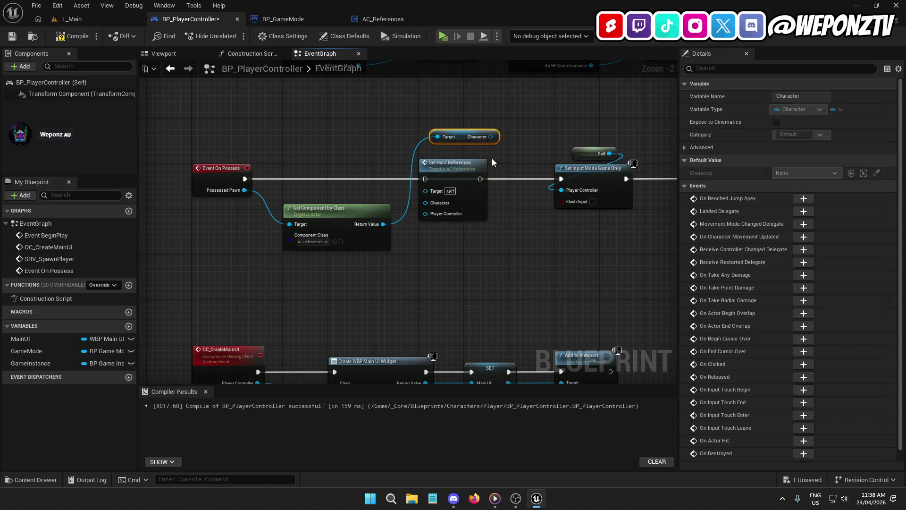
{"action": "mouse_move", "coordinate": [489, 137]}
{"action": "left_mouse_down"}
{"action": "mouse_move", "coordinate": [514, 176]}
{"action": "mouse_move", "coordinate": [428, 203]}
{"action": "mouse_move", "coordinate": [245, 179]}
{"action": "left_mouse_up"}
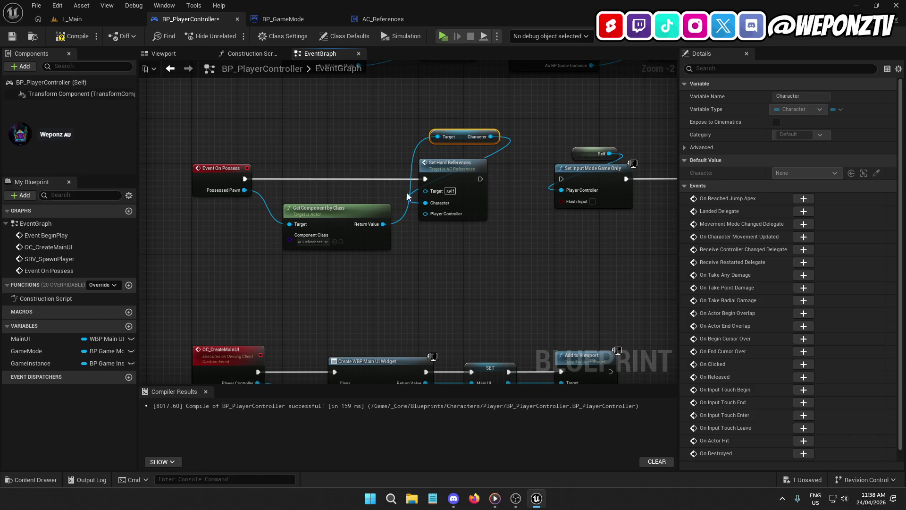
{"action": "mouse_move", "coordinate": [480, 178]}
{"action": "left_mouse_down"}
{"action": "mouse_move", "coordinate": [524, 189]}
{"action": "mouse_move", "coordinate": [566, 185]}
{"action": "mouse_move", "coordinate": [561, 179]}
{"action": "left_mouse_up"}
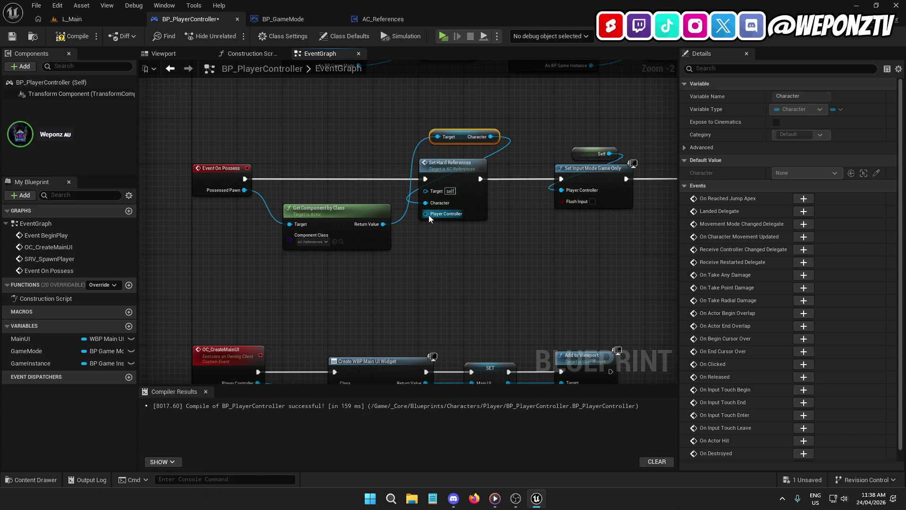
- Connect a Self reference to the Player Controller input and compile the blueprint
{"action": "left_click_drag", "start_coordinate": [426, 215], "coordinate": [426, 248]}
{"action": "type", "text": "self"}
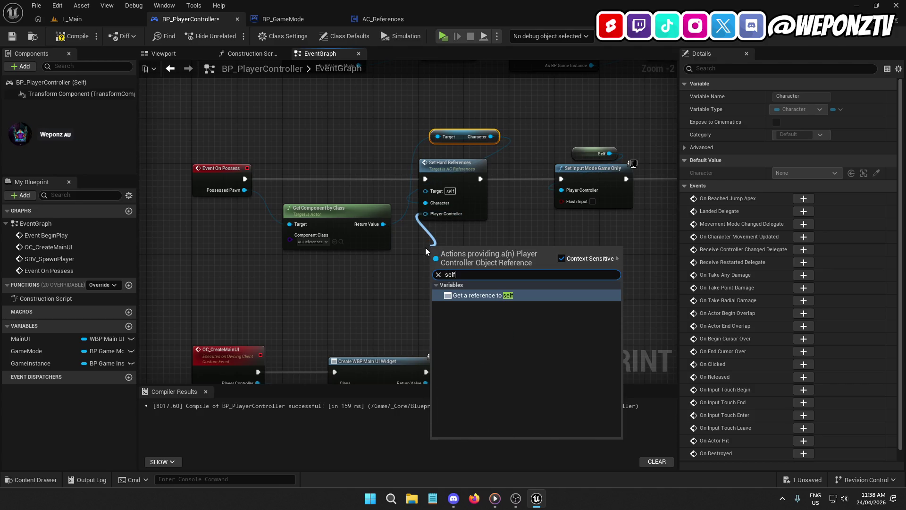
{"action": "left_click", "coordinate": [510, 295]}
{"action": "mouse_move", "coordinate": [427, 251]}
{"action": "left_mouse_down"}
{"action": "mouse_move", "coordinate": [459, 124]}
{"action": "mouse_move", "coordinate": [470, 120]}
{"action": "mouse_move", "coordinate": [450, 101]}
{"action": "left_mouse_up"}
{"action": "left_click", "coordinate": [454, 137]}
{"action": "left_click_drag", "start_coordinate": [462, 137], "coordinate": [451, 148]}
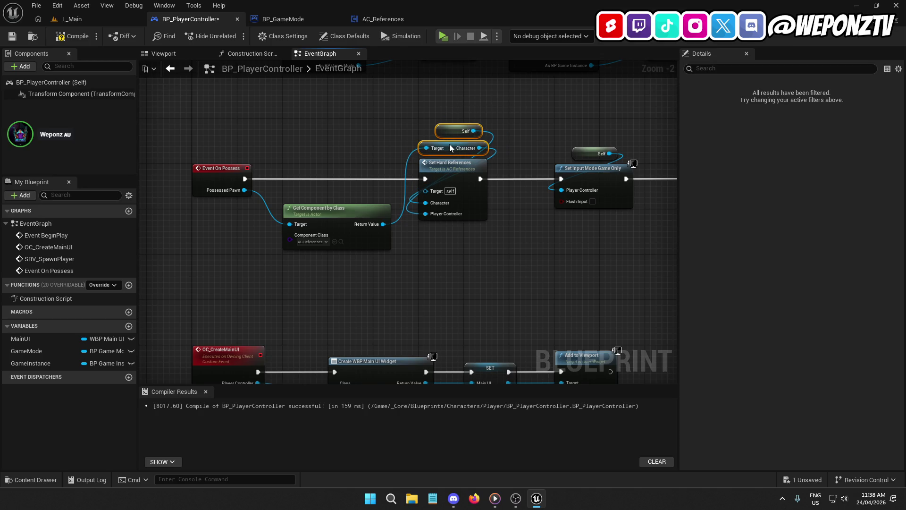
{"action": "left_click", "coordinate": [71, 35]}
{"action": "left_click", "coordinate": [12, 36]}
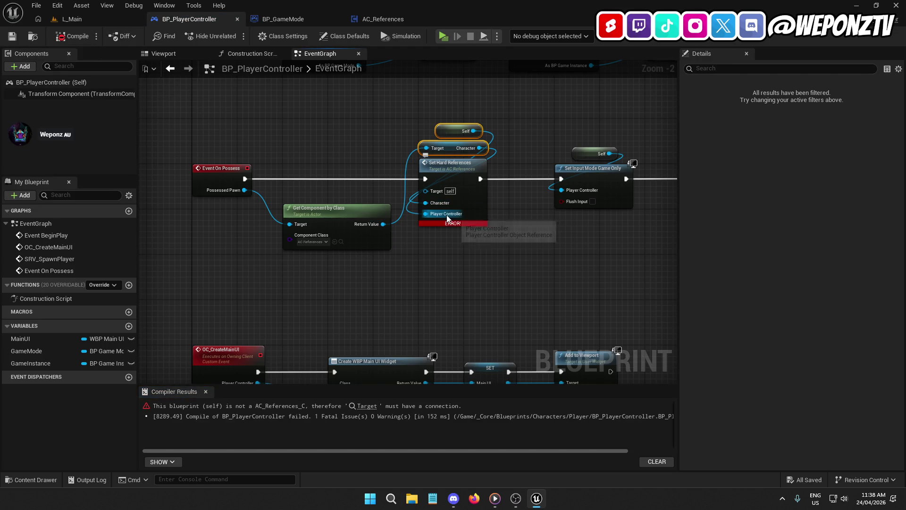
- Delete the invalid Self node and move the Set Hard References chain further right
{"action": "left_click", "coordinate": [460, 131]}
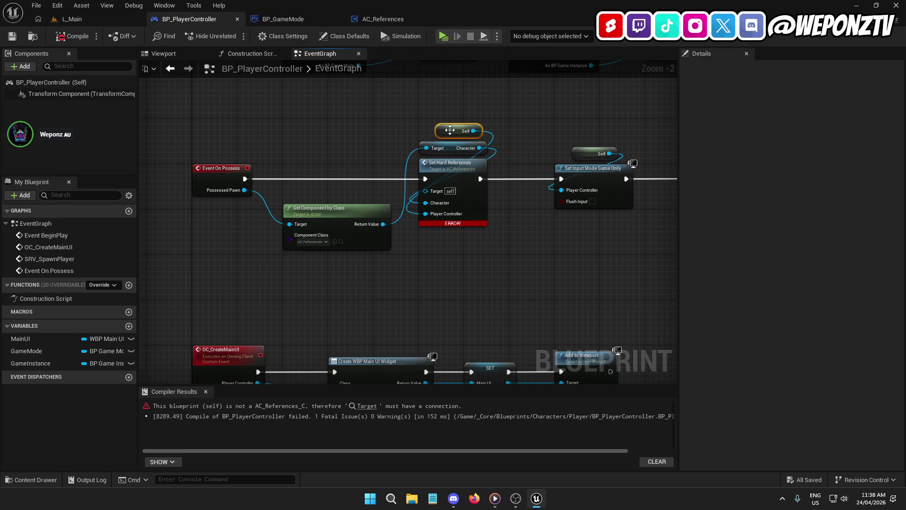
{"action": "key", "text": "Delete"}
{"action": "scroll", "coordinate": [376, 205], "scroll_direction": "down", "scroll_amount": 2}
{"action": "mouse_move", "coordinate": [601, 196]}
{"action": "left_mouse_down"}
{"action": "mouse_move", "coordinate": [449, 132]}
{"action": "mouse_move", "coordinate": [355, 150]}
{"action": "mouse_move", "coordinate": [502, 156]}
{"action": "mouse_move", "coordinate": [506, 149]}
{"action": "left_mouse_up"}
{"action": "scroll", "coordinate": [355, 150], "scroll_direction": "up", "scroll_amount": 2}
{"action": "left_click", "coordinate": [421, 217]}
{"action": "mouse_move", "coordinate": [421, 216]}
{"action": "left_mouse_down"}
{"action": "mouse_move", "coordinate": [384, 196]}
{"action": "mouse_move", "coordinate": [398, 217]}
{"action": "left_mouse_up"}
{"action": "mouse_move", "coordinate": [598, 217]}
{"action": "left_mouse_down"}
{"action": "mouse_move", "coordinate": [505, 147]}
{"action": "mouse_move", "coordinate": [279, 88]}
{"action": "left_mouse_up"}
{"action": "left_click_drag", "start_coordinate": [291, 144], "coordinate": [612, 156]}
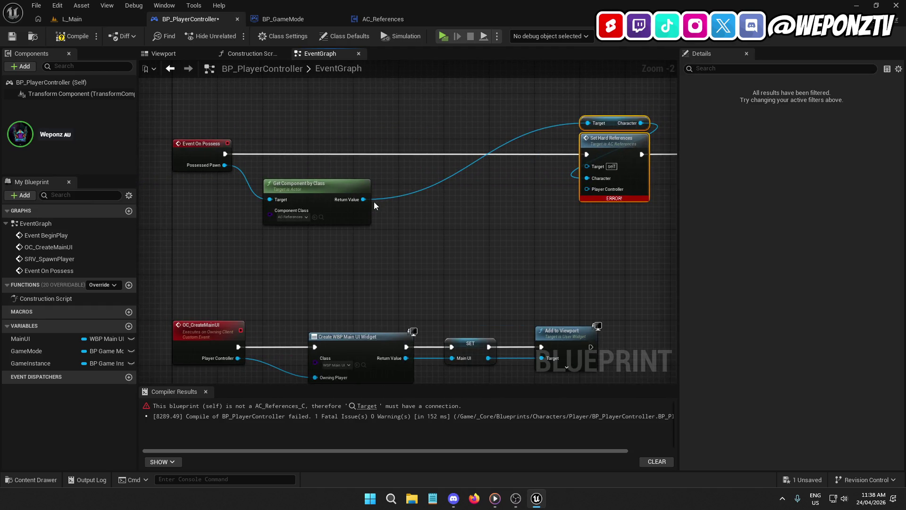
{"action": "left_click", "coordinate": [508, 180]}
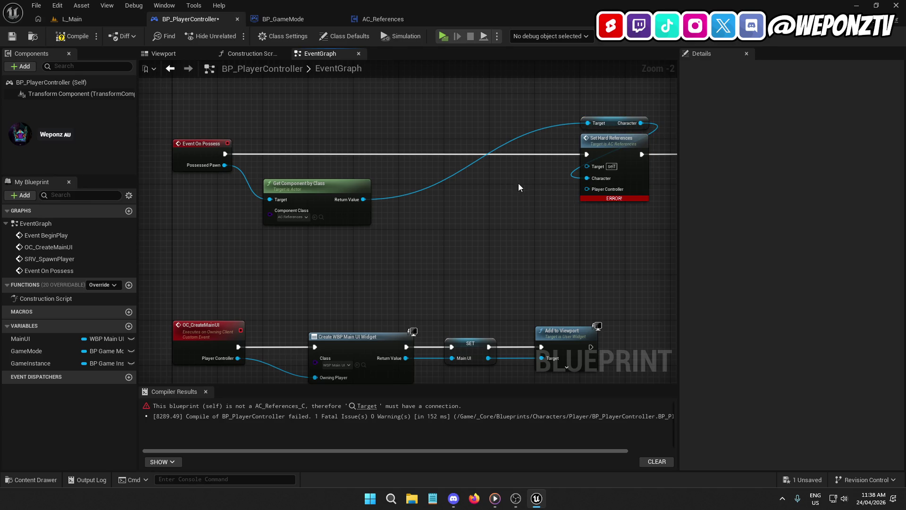
{"action": "left_click_drag", "start_coordinate": [401, 117], "coordinate": [369, 121]}
- Add Self and a Cast To PlayerController node between Event On Possess and Set Hard References
{"action": "right_click", "coordinate": [359, 123]}
{"action": "type", "text": "se"}
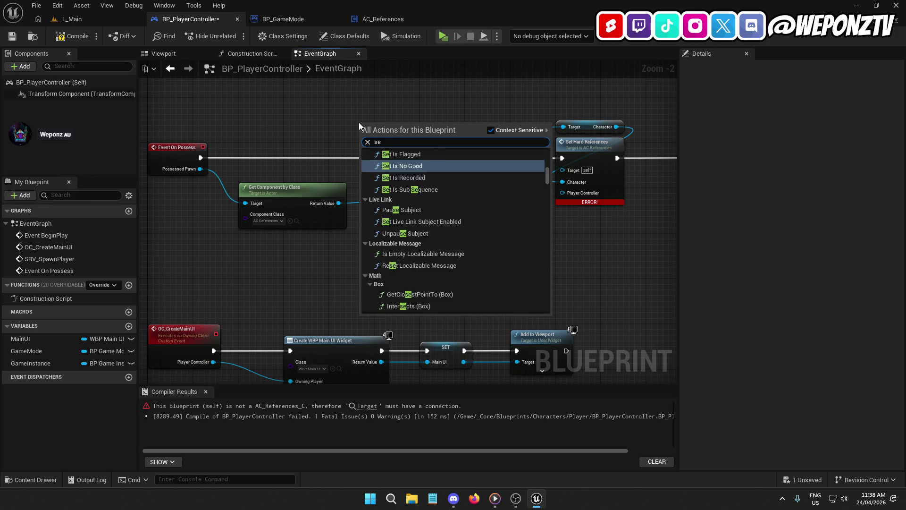
{"action": "type", "text": "lf"}
{"action": "left_click", "coordinate": [434, 239]}
{"action": "left_click_drag", "start_coordinate": [396, 127], "coordinate": [396, 177]}
{"action": "type", "text": "castt"}
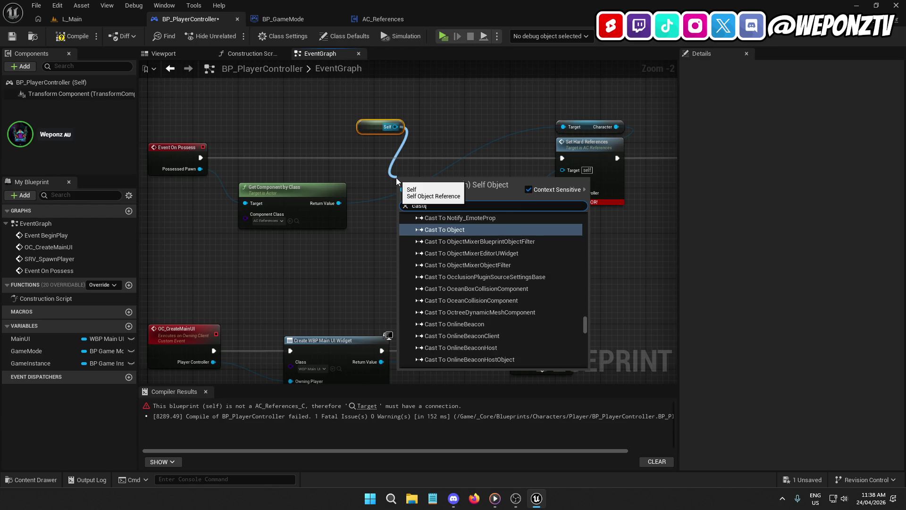
{"action": "type", "text": "opla"}
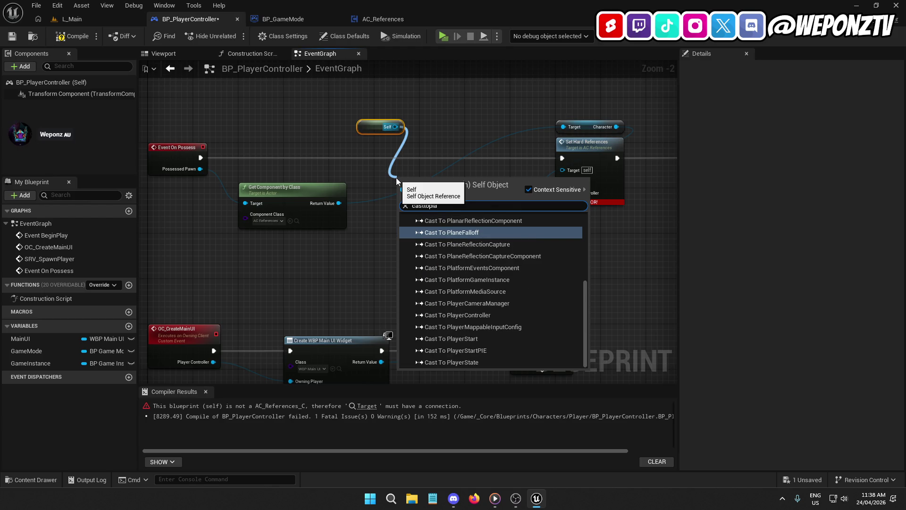
{"action": "type", "text": "yerc"}
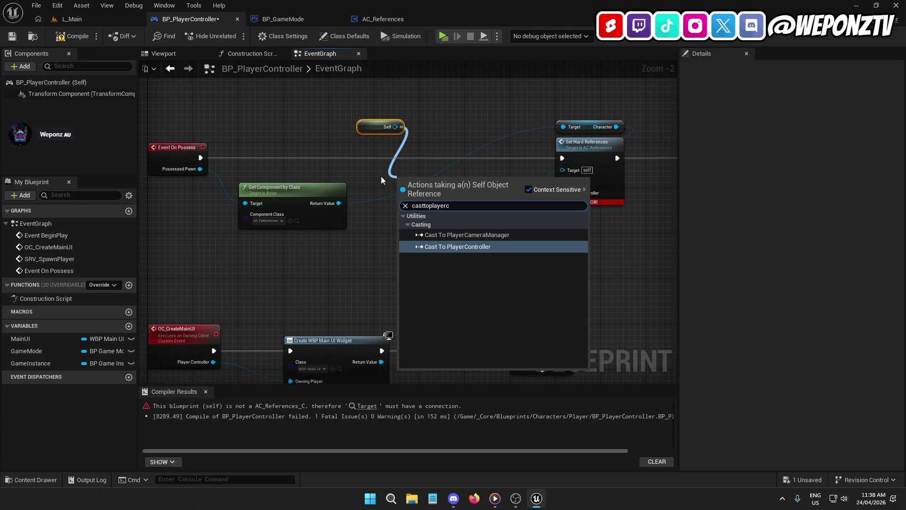
{"action": "left_click", "coordinate": [520, 250]}
{"action": "mouse_move", "coordinate": [434, 190]}
{"action": "left_mouse_down"}
{"action": "mouse_move", "coordinate": [445, 155]}
{"action": "mouse_move", "coordinate": [453, 161]}
{"action": "mouse_move", "coordinate": [192, 158]}
{"action": "mouse_move", "coordinate": [202, 160]}
{"action": "left_mouse_up"}
{"action": "left_click_drag", "start_coordinate": [498, 157], "coordinate": [562, 158]}
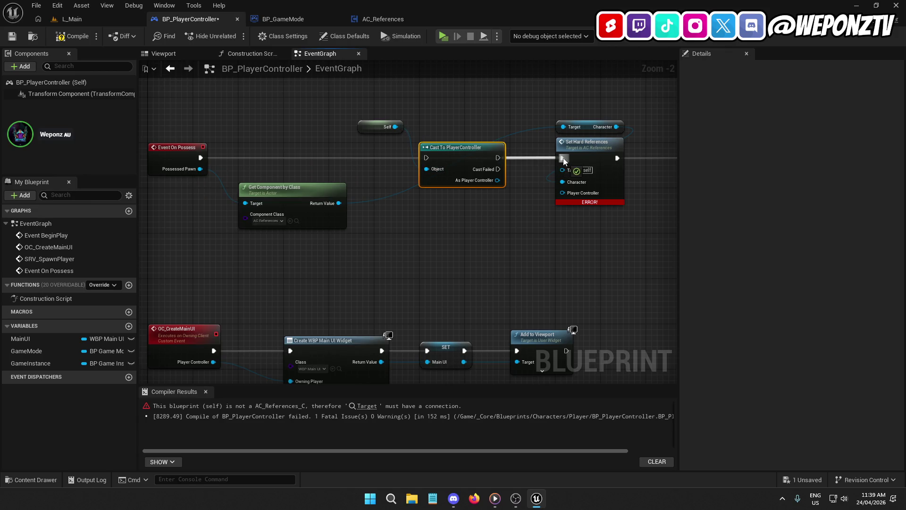
{"action": "left_click_drag", "start_coordinate": [426, 158], "coordinate": [200, 158]}
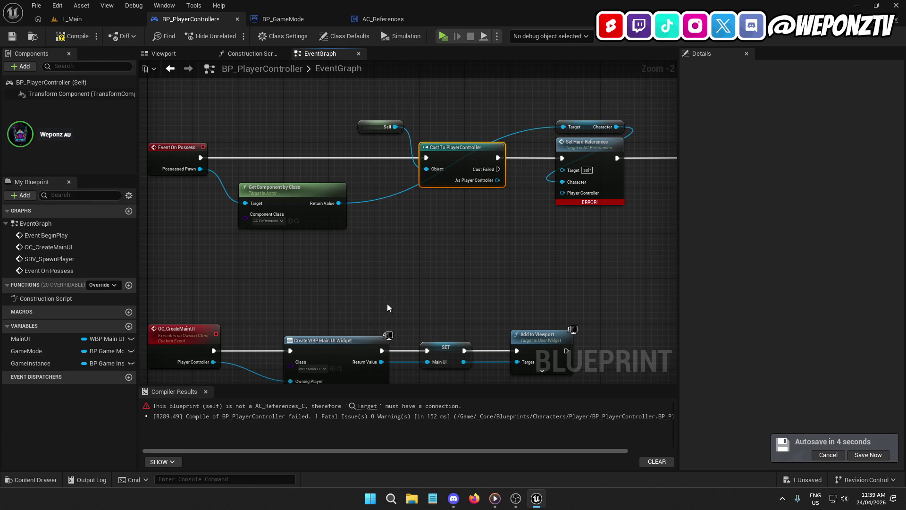
- Plug the cast's As Player Controller output into the Player Controller input and compile
{"action": "mouse_move", "coordinate": [499, 241]}
{"action": "left_mouse_down"}
{"action": "mouse_move", "coordinate": [348, 245]}
{"action": "mouse_move", "coordinate": [433, 265]}
{"action": "left_mouse_up"}
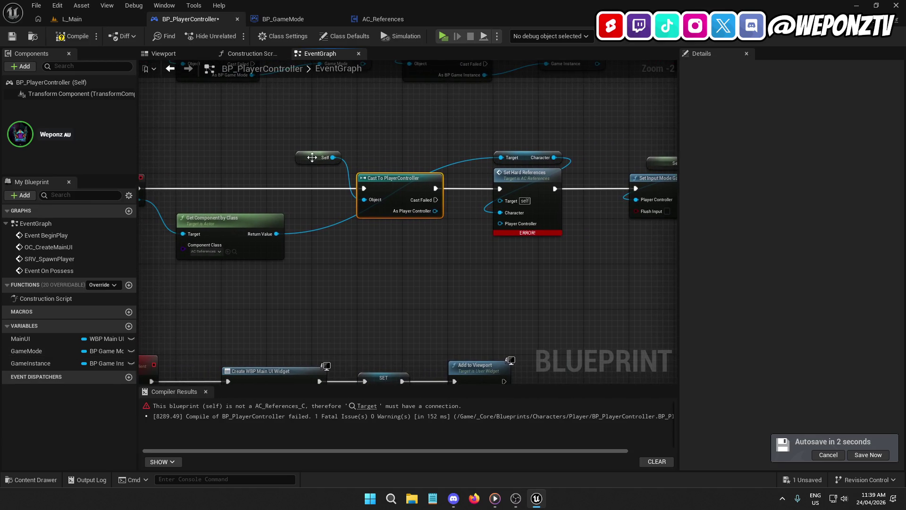
{"action": "left_click_drag", "start_coordinate": [311, 158], "coordinate": [389, 163]}
{"action": "left_click_drag", "start_coordinate": [435, 211], "coordinate": [507, 225]}
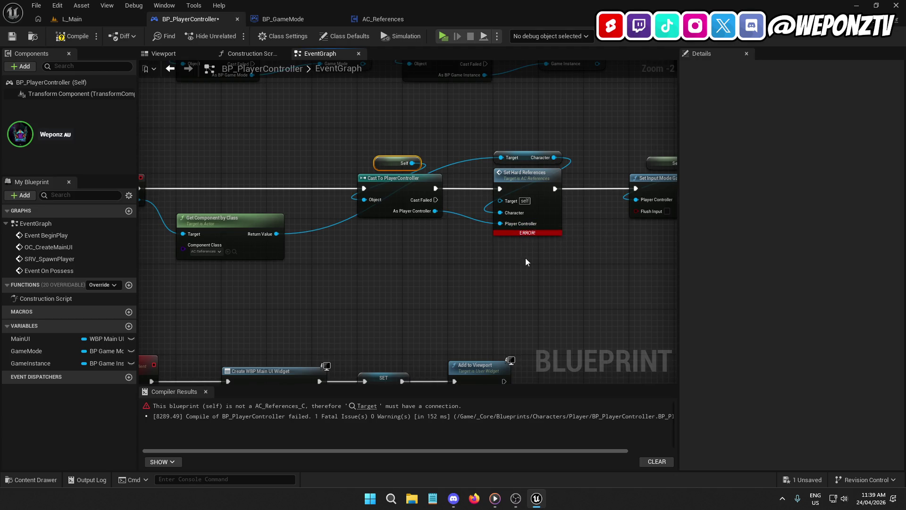
{"action": "left_click_drag", "start_coordinate": [525, 257], "coordinate": [452, 275]}
{"action": "left_click", "coordinate": [78, 38]}
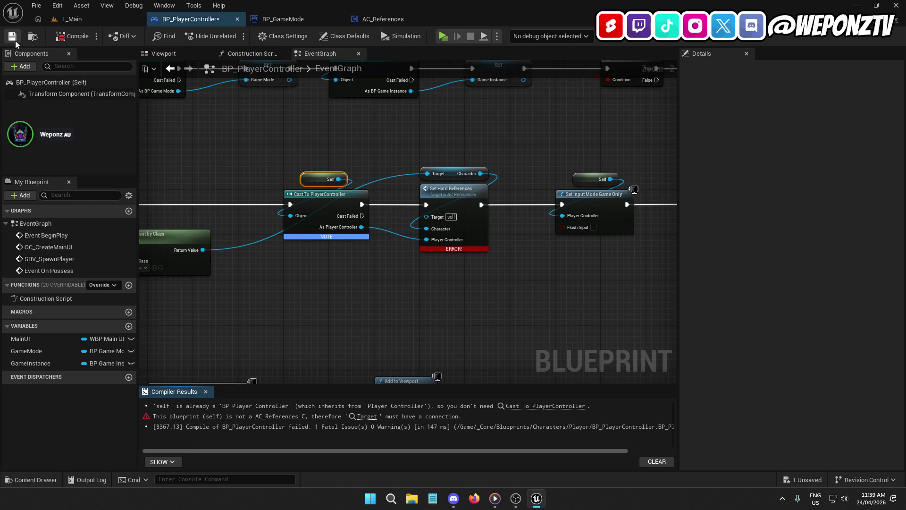
- Delete the Self and cast nodes, then open AC_References' SetHardReferences function
{"action": "left_click_drag", "start_coordinate": [355, 217], "coordinate": [468, 221]}
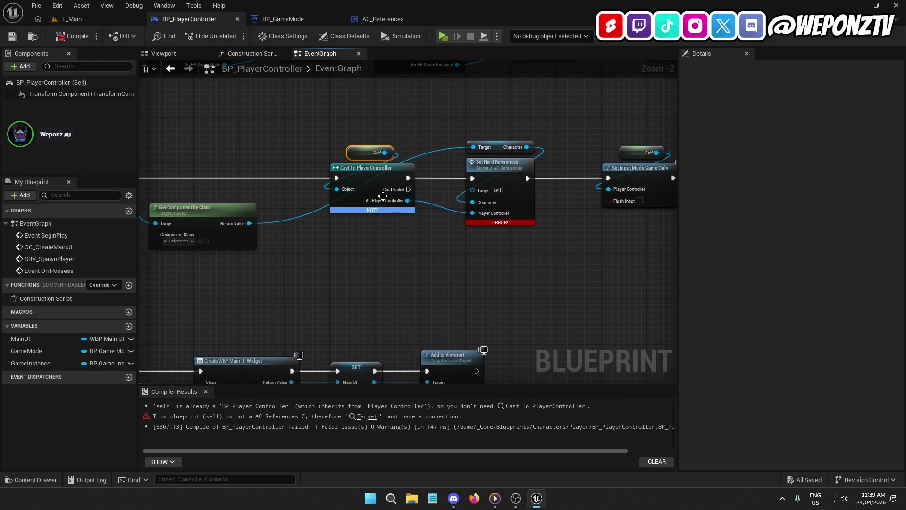
{"action": "scroll", "coordinate": [371, 210], "scroll_direction": "up", "scroll_amount": 1}
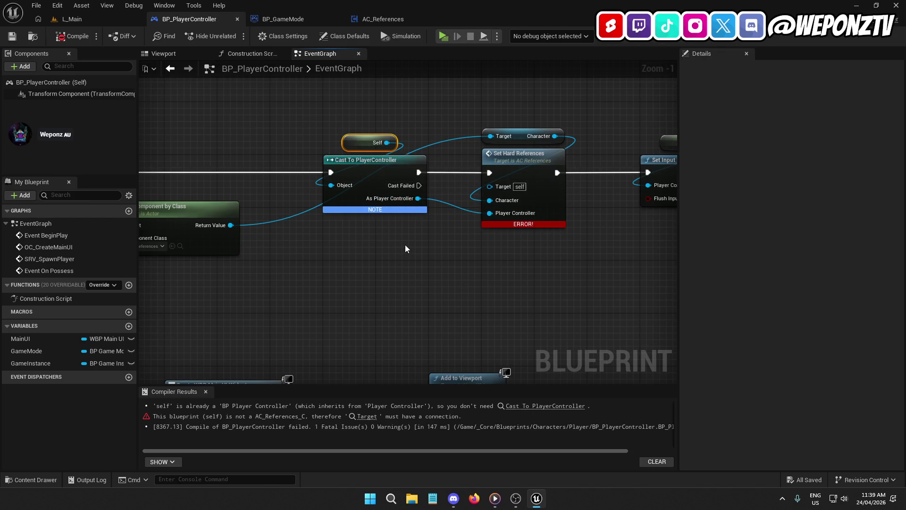
{"action": "mouse_move", "coordinate": [405, 227]}
{"action": "left_mouse_down"}
{"action": "mouse_move", "coordinate": [368, 184]}
{"action": "mouse_move", "coordinate": [344, 126]}
{"action": "left_mouse_up"}
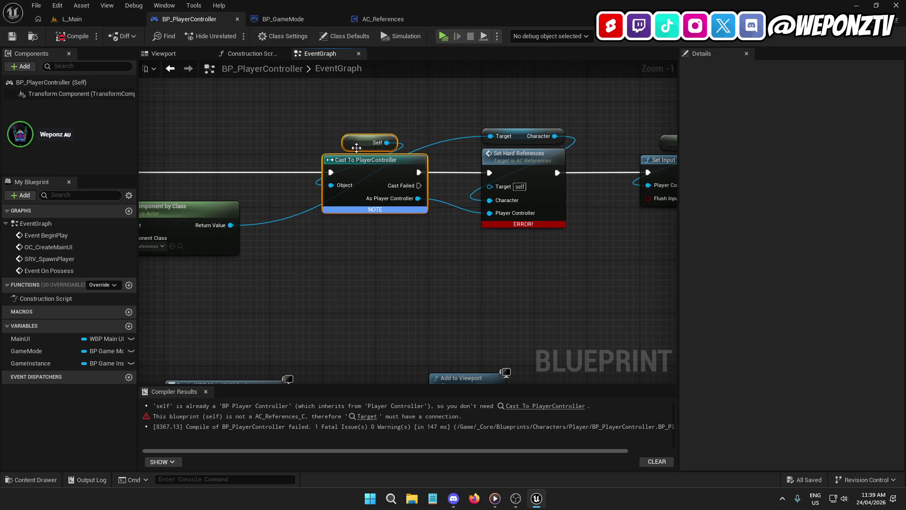
{"action": "key", "text": "Delete"}
{"action": "double_click", "coordinate": [536, 188]}
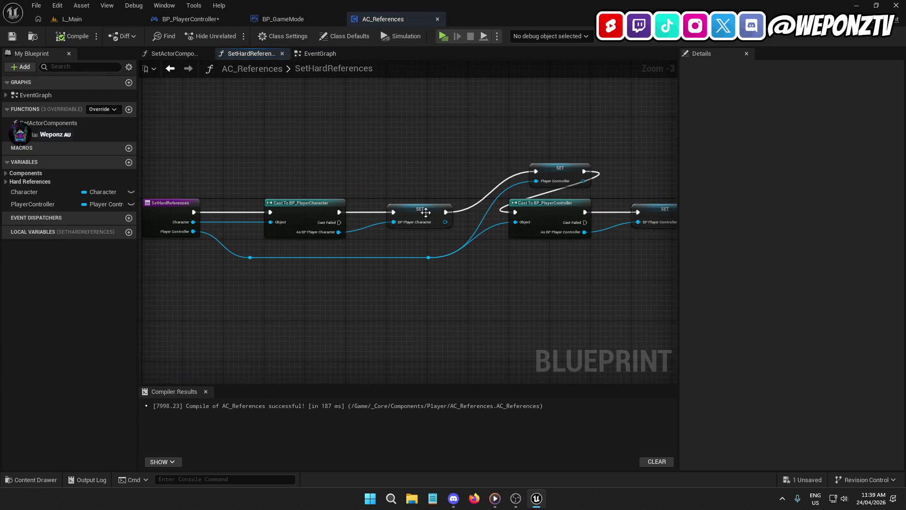
- Change the PlayerController input type to a BP Player Controller object reference
{"action": "left_click", "coordinate": [271, 203]}
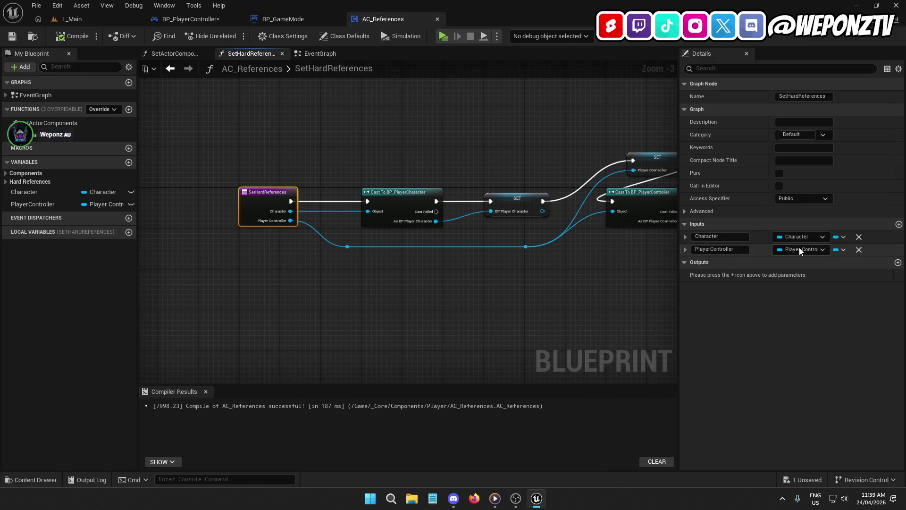
{"action": "left_click", "coordinate": [797, 237]}
{"action": "type", "text": "bp_pl"}
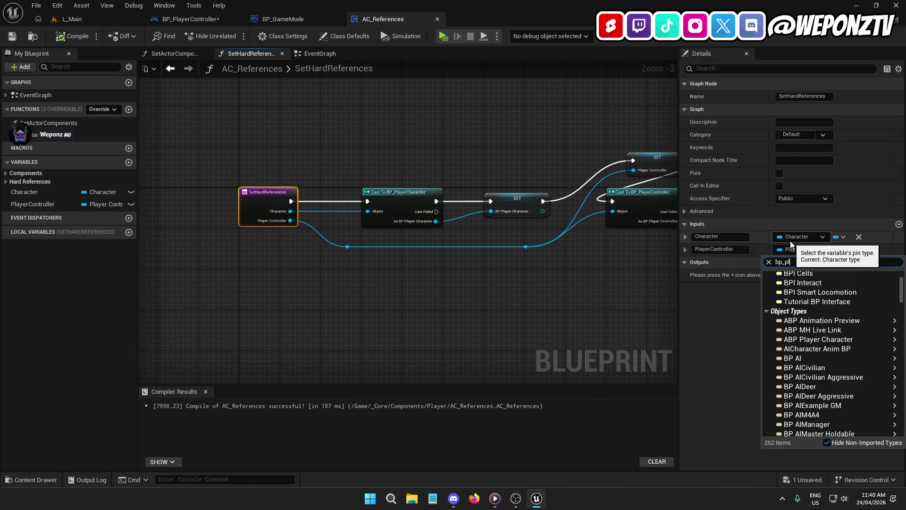
{"action": "type", "text": "a"}
{"action": "mouse_move", "coordinate": [830, 314]}
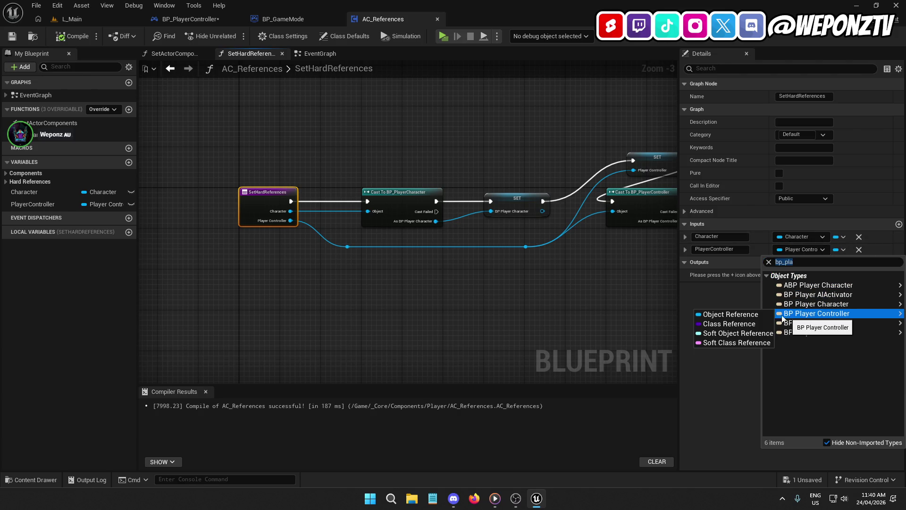
{"action": "left_click", "coordinate": [765, 315]}
- Move the Player Controller SET node below the cast, break its exec link, and compile
{"action": "left_click_drag", "start_coordinate": [517, 271], "coordinate": [427, 265]}
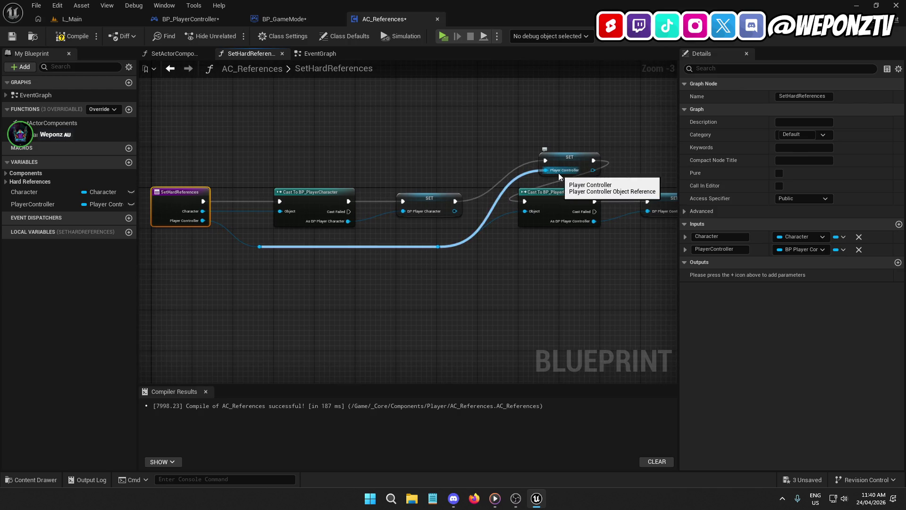
{"action": "left_click_drag", "start_coordinate": [561, 171], "coordinate": [617, 263]}
{"action": "left_click_drag", "start_coordinate": [594, 221], "coordinate": [604, 261]}
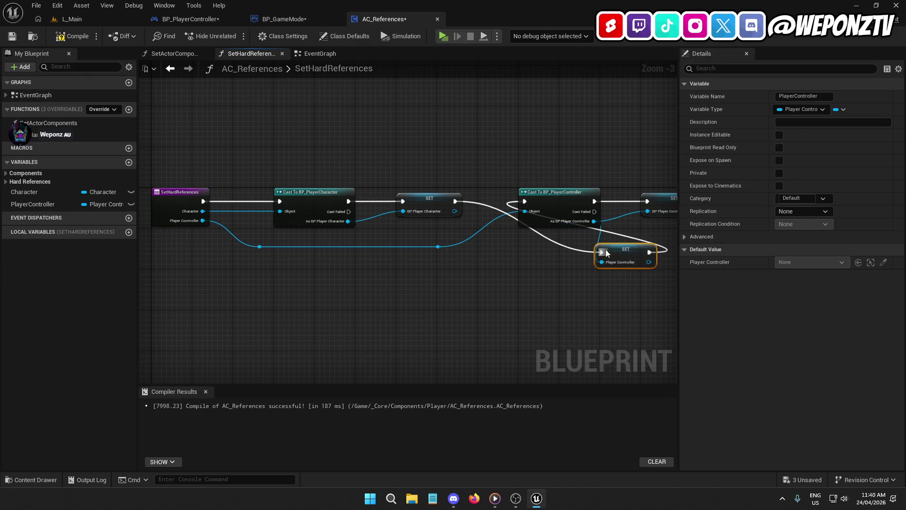
{"action": "right_click", "coordinate": [603, 256]}
{"action": "left_click", "coordinate": [623, 282]}
{"action": "left_click", "coordinate": [62, 37]}
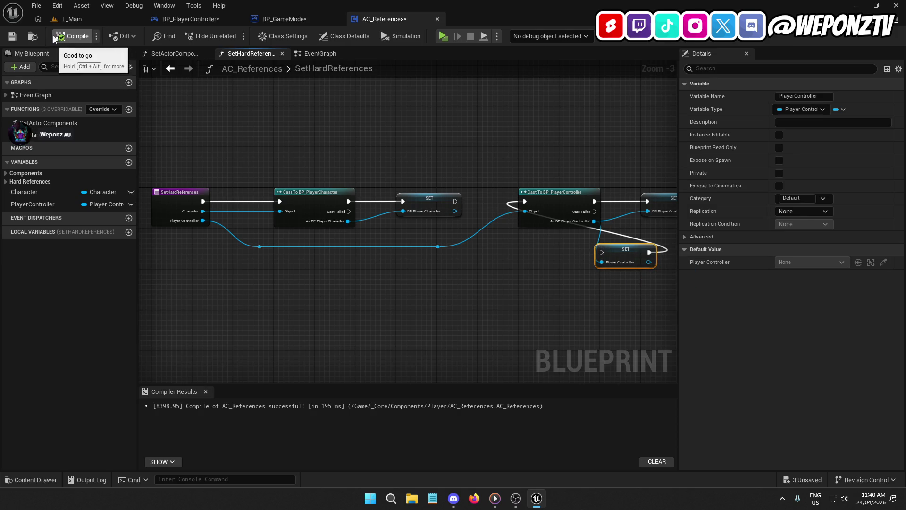
- Move the Player Controller SET above the cast, rechain the SET nodes' exec pins, and compile
{"action": "left_click", "coordinate": [12, 37]}
{"action": "mouse_move", "coordinate": [501, 270]}
{"action": "left_mouse_down"}
{"action": "mouse_move", "coordinate": [388, 229]}
{"action": "mouse_move", "coordinate": [540, 255]}
{"action": "mouse_move", "coordinate": [476, 241]}
{"action": "left_mouse_up"}
{"action": "mouse_move", "coordinate": [314, 190]}
{"action": "left_mouse_down"}
{"action": "mouse_move", "coordinate": [362, 141]}
{"action": "mouse_move", "coordinate": [374, 115]}
{"action": "mouse_move", "coordinate": [363, 114]}
{"action": "mouse_move", "coordinate": [563, 161]}
{"action": "left_mouse_up"}
{"action": "left_click_drag", "start_coordinate": [347, 190], "coordinate": [417, 191]}
{"action": "mouse_move", "coordinate": [448, 261]}
{"action": "left_mouse_down"}
{"action": "mouse_move", "coordinate": [456, 230]}
{"action": "mouse_move", "coordinate": [444, 195]}
{"action": "mouse_move", "coordinate": [475, 174]}
{"action": "mouse_move", "coordinate": [537, 192]}
{"action": "mouse_move", "coordinate": [470, 214]}
{"action": "left_mouse_up"}
{"action": "mouse_move", "coordinate": [495, 272]}
{"action": "left_mouse_down"}
{"action": "mouse_move", "coordinate": [473, 277]}
{"action": "mouse_move", "coordinate": [647, 239]}
{"action": "mouse_move", "coordinate": [567, 219]}
{"action": "mouse_move", "coordinate": [416, 219]}
{"action": "mouse_move", "coordinate": [578, 227]}
{"action": "left_mouse_up"}
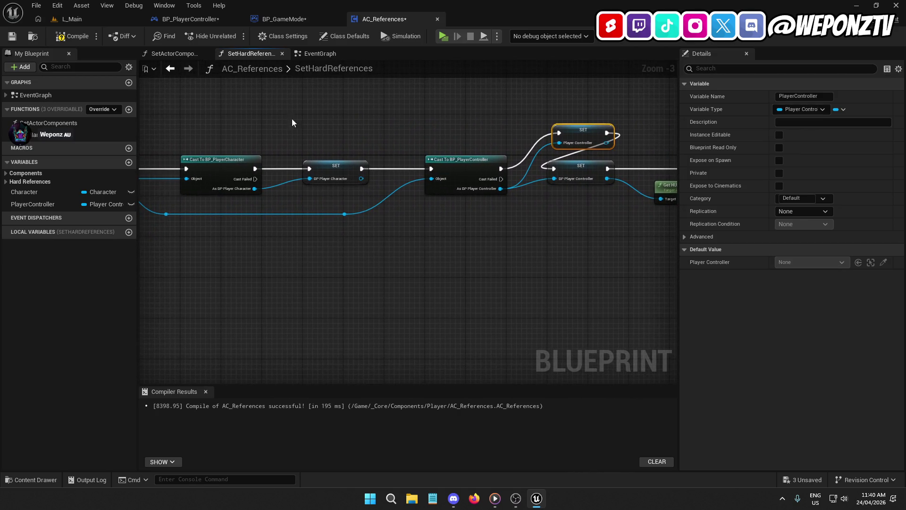
{"action": "left_click", "coordinate": [65, 38]}
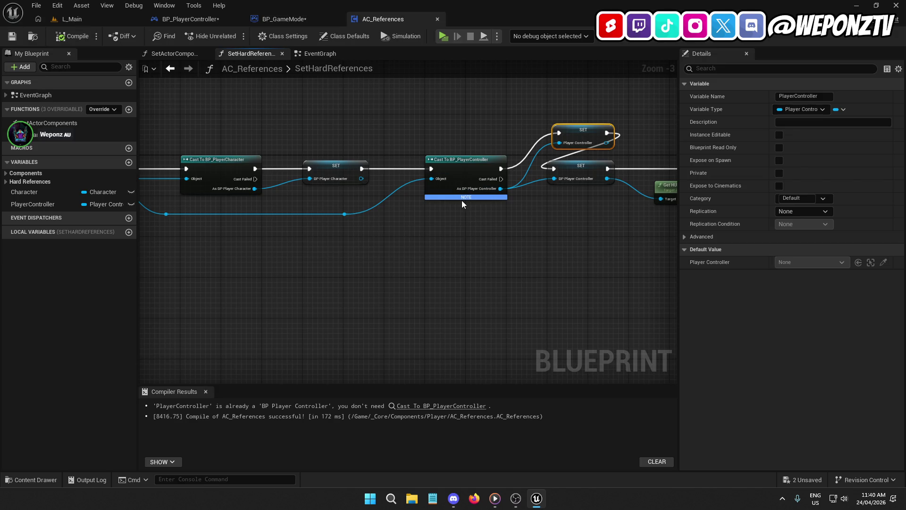
- Connect the PlayerController input directly to the lower SET node, then compile and save AC_References
{"action": "mouse_move", "coordinate": [344, 213]}
{"action": "left_mouse_down"}
{"action": "mouse_move", "coordinate": [514, 180]}
{"action": "mouse_move", "coordinate": [559, 187]}
{"action": "mouse_move", "coordinate": [560, 176]}
{"action": "left_mouse_up"}
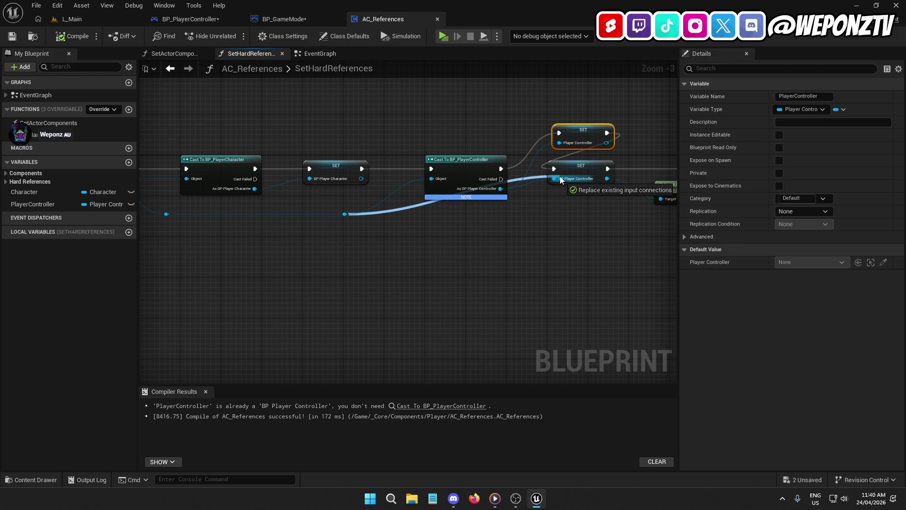
{"action": "left_click_drag", "start_coordinate": [560, 177], "coordinate": [464, 251]}
{"action": "left_click", "coordinate": [497, 216]}
{"action": "left_click_drag", "start_coordinate": [537, 211], "coordinate": [506, 209]}
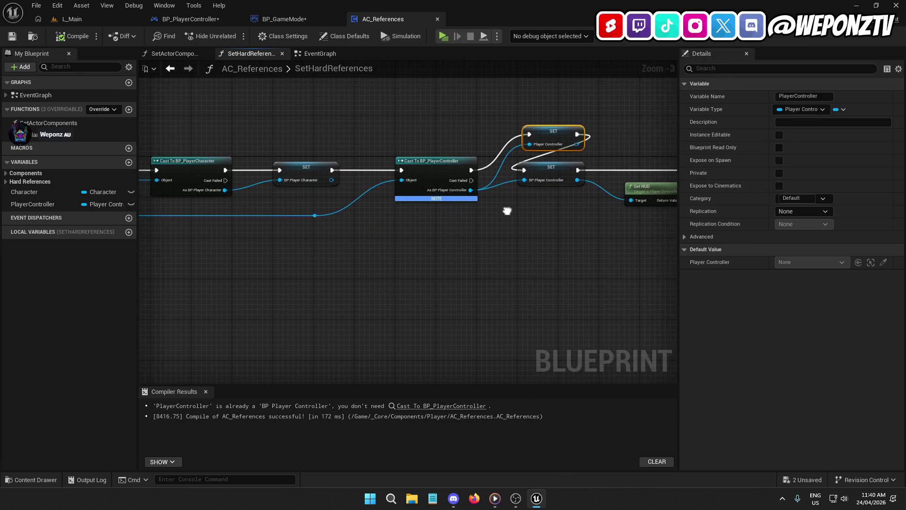
{"action": "mouse_move", "coordinate": [310, 215]}
{"action": "left_mouse_down"}
{"action": "mouse_move", "coordinate": [469, 201]}
{"action": "mouse_move", "coordinate": [525, 180]}
{"action": "left_mouse_up"}
{"action": "left_click", "coordinate": [71, 36]}
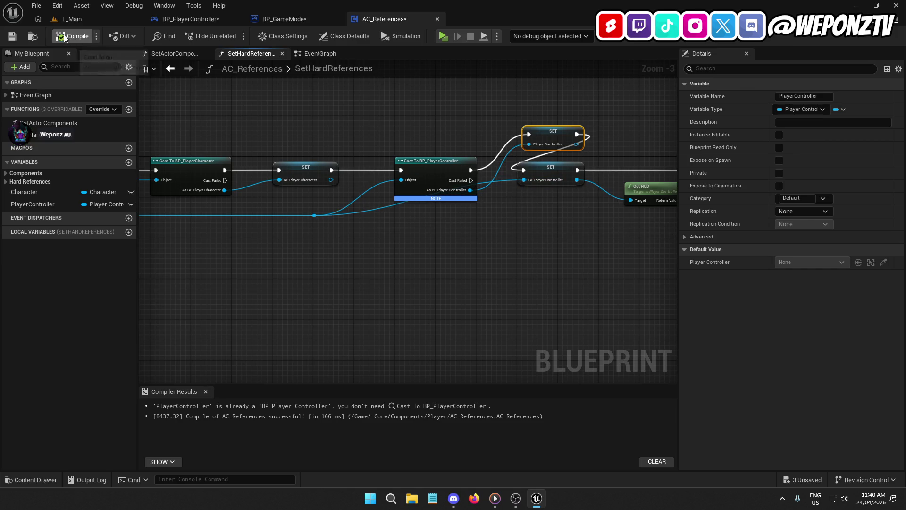
{"action": "left_click", "coordinate": [12, 36]}
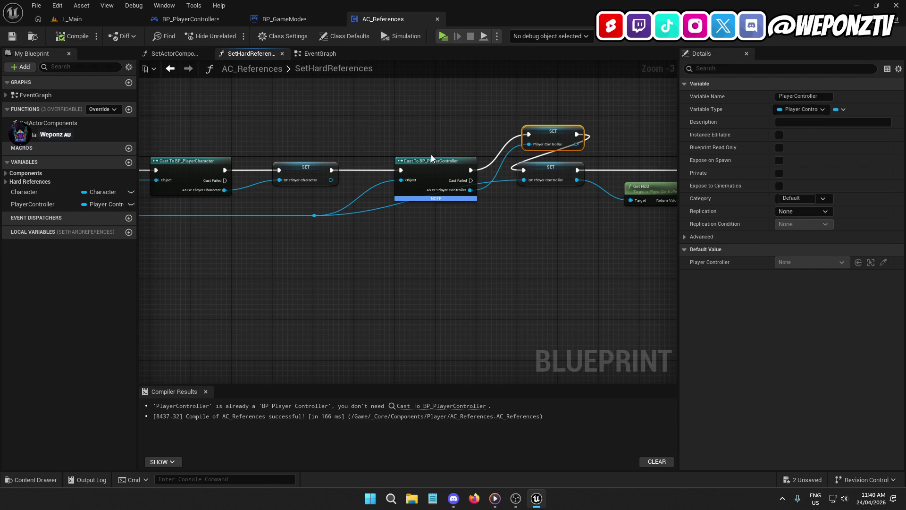
{"action": "mouse_move", "coordinate": [436, 154]}
{"action": "left_mouse_down"}
{"action": "mouse_move", "coordinate": [449, 116]}
{"action": "mouse_move", "coordinate": [483, 188]}
{"action": "left_mouse_up"}
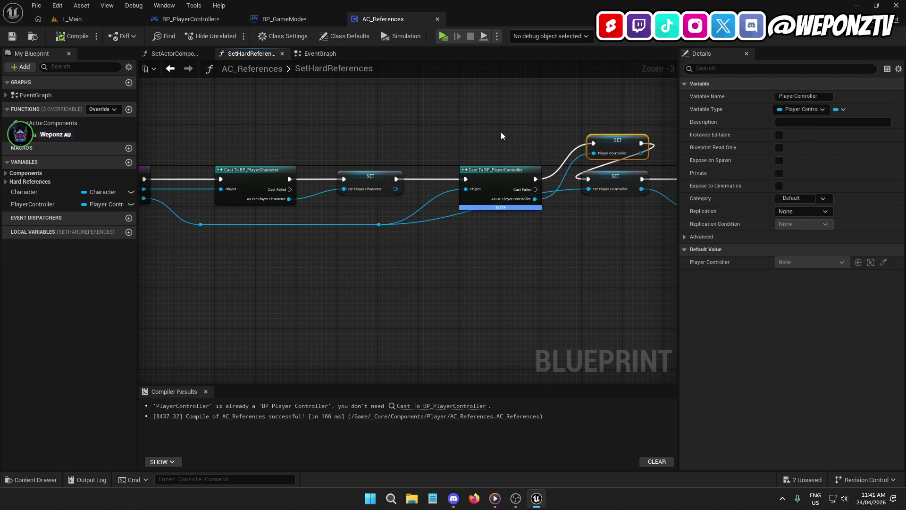
{"action": "left_click", "coordinate": [327, 54]}
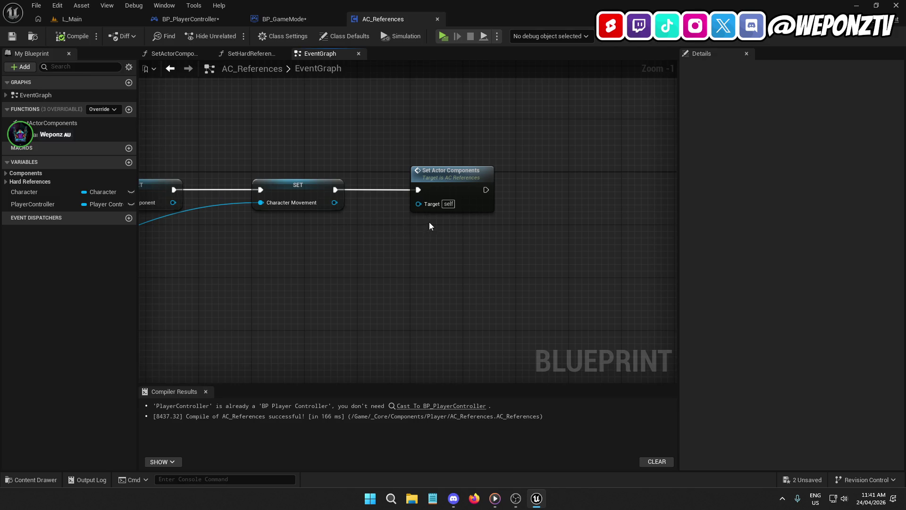
{"action": "left_click", "coordinate": [205, 15]}
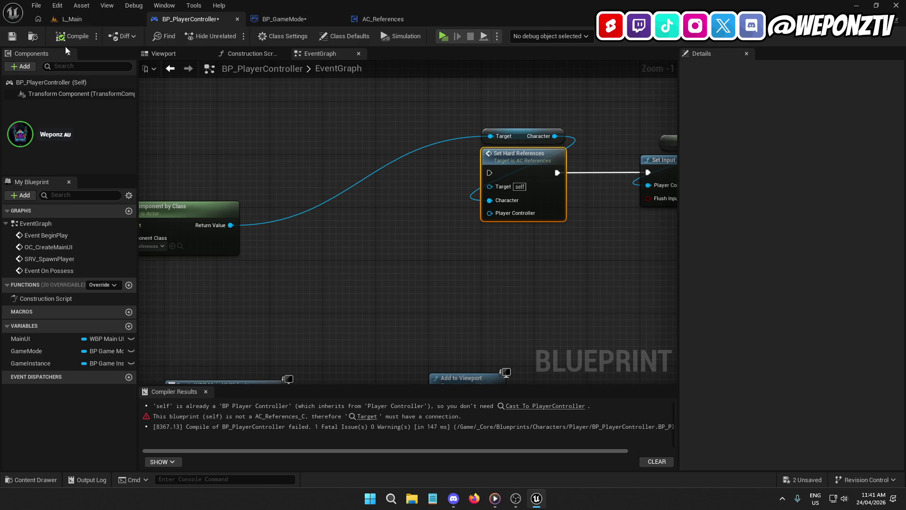
- Compile and save BP_PlayerController, then wire Event On Possess's exec into Set Hard References
{"action": "left_click", "coordinate": [12, 36]}
{"action": "left_click_drag", "start_coordinate": [214, 140], "coordinate": [412, 99]}
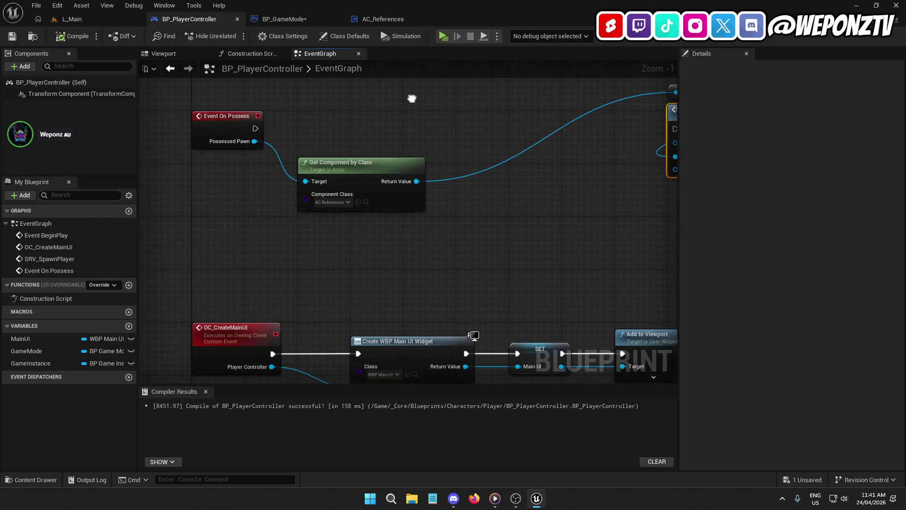
{"action": "mouse_move", "coordinate": [488, 161]}
{"action": "left_mouse_down"}
{"action": "mouse_move", "coordinate": [250, 149]}
{"action": "mouse_move", "coordinate": [466, 176]}
{"action": "left_mouse_up"}
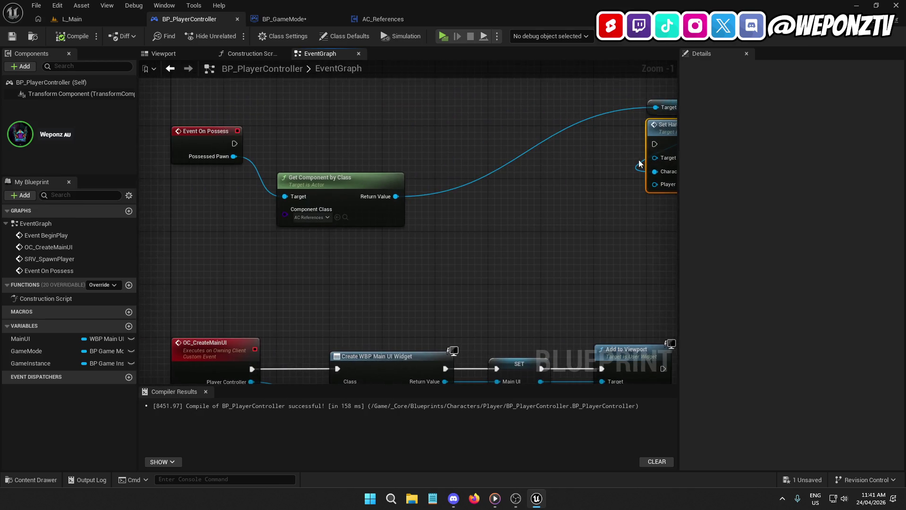
{"action": "left_click_drag", "start_coordinate": [655, 143], "coordinate": [234, 143]}
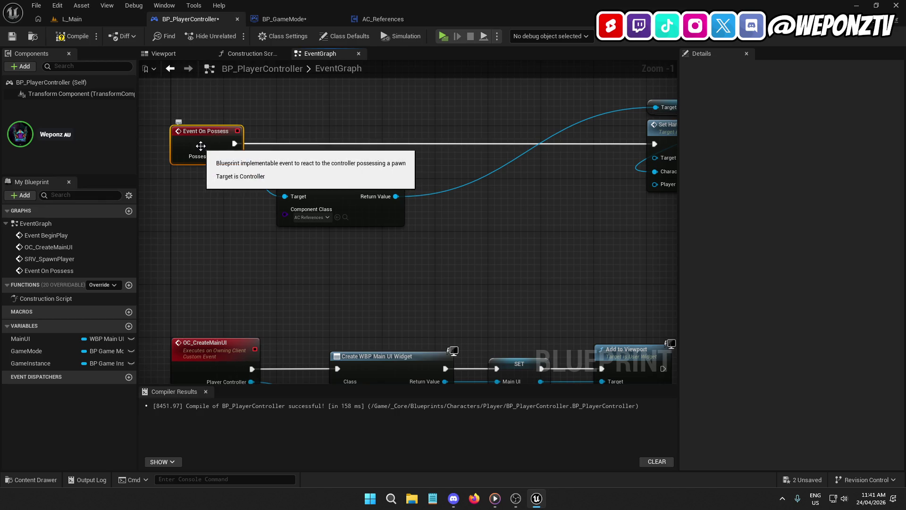
{"action": "mouse_move", "coordinate": [512, 225]}
{"action": "left_mouse_down"}
{"action": "mouse_move", "coordinate": [564, 105]}
{"action": "mouse_move", "coordinate": [356, 182]}
{"action": "mouse_move", "coordinate": [423, 146]}
{"action": "mouse_move", "coordinate": [94, 300]}
{"action": "mouse_move", "coordinate": [287, 245]}
{"action": "left_mouse_up"}
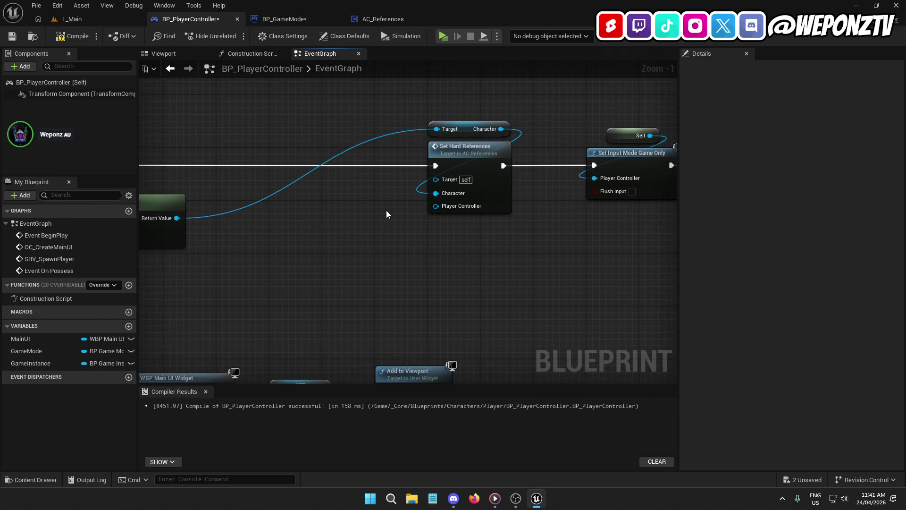